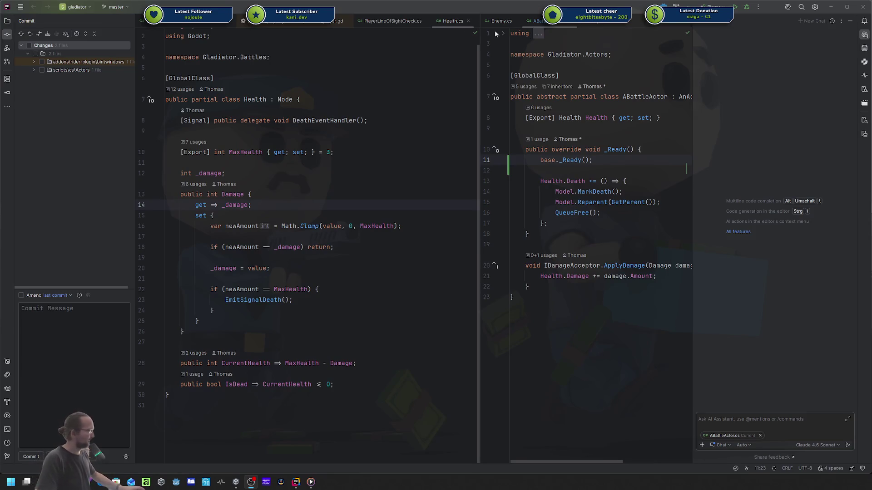
# - Close the AI chat panel and include both changed files in the Rider commit
pyautogui.click(863, 39)
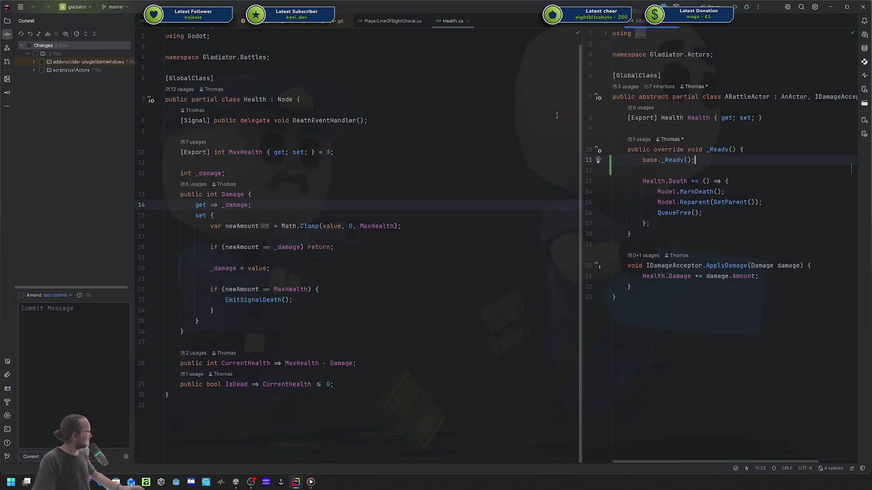
pyautogui.moveTo(582, 119); pyautogui.dragTo(478, 119)
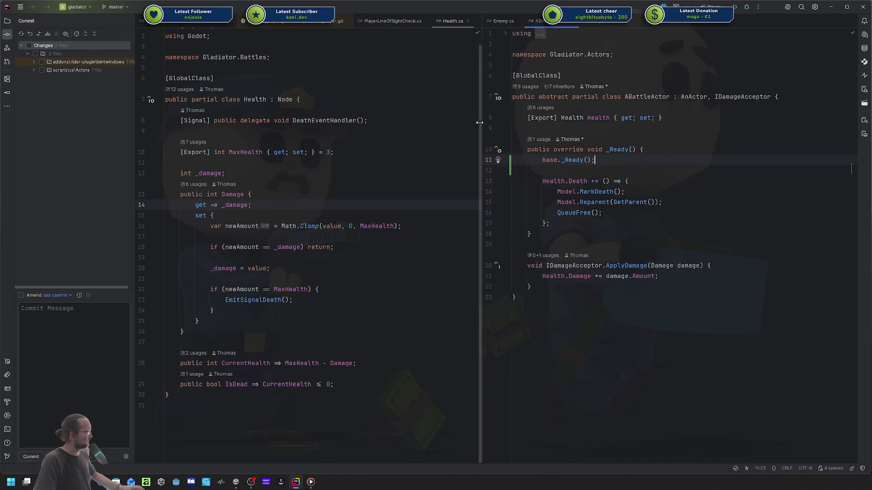
pyautogui.click(33, 62)
pyautogui.click(34, 78)
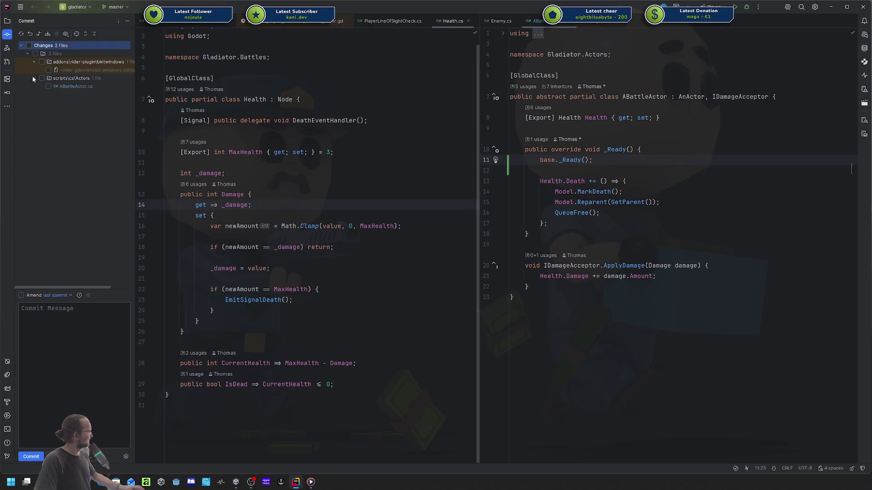
pyautogui.click(29, 46)
# - Commit as 'call base ready and remove unused plugin file', push it, and bring Codecks forward
pyautogui.click(88, 295)
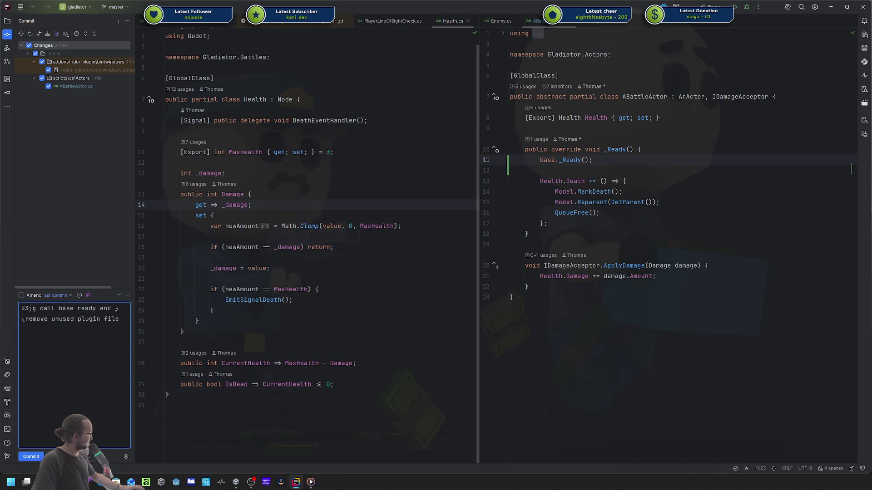
pyautogui.moveTo(39, 309); pyautogui.dragTo(2, 307)
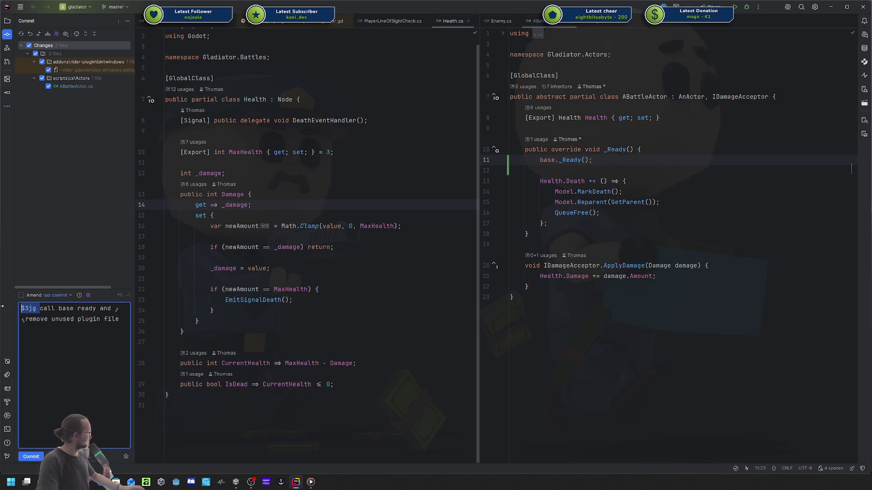
pyautogui.press('BackSpace')
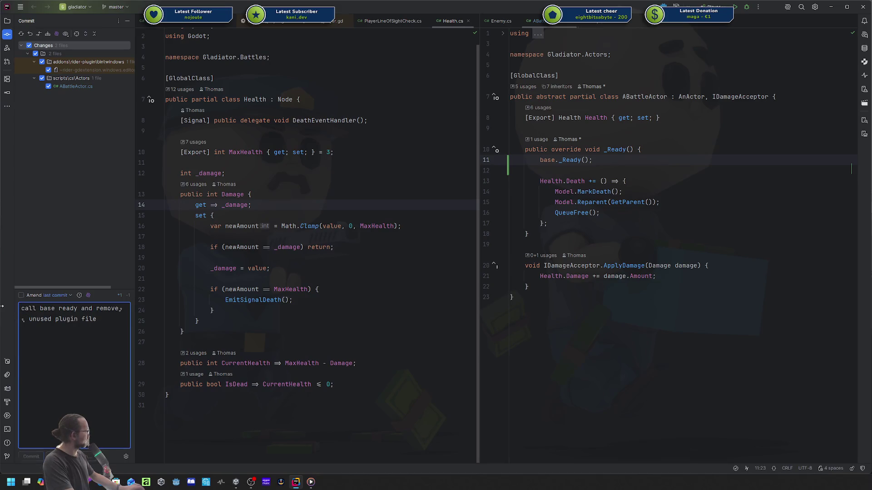
pyautogui.hotkey('ctrl', 'Return')
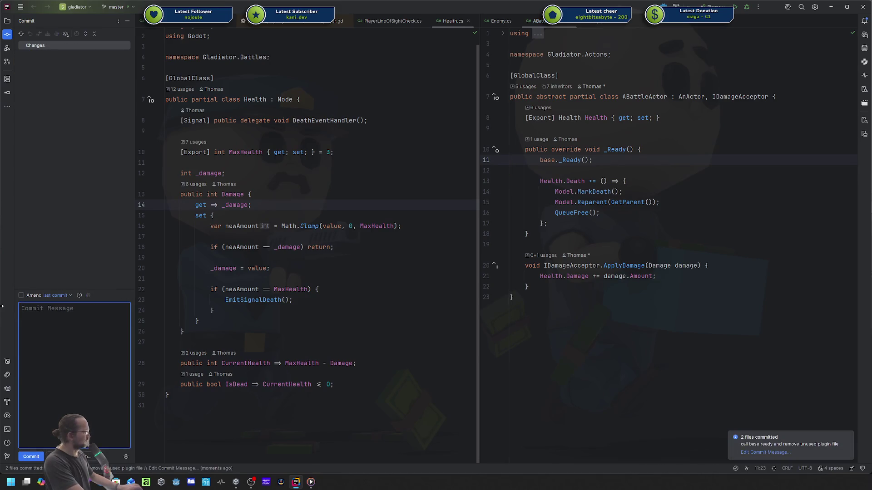
pyautogui.hotkey('ctrl', 'shift', 'k')
pyautogui.press('Return')
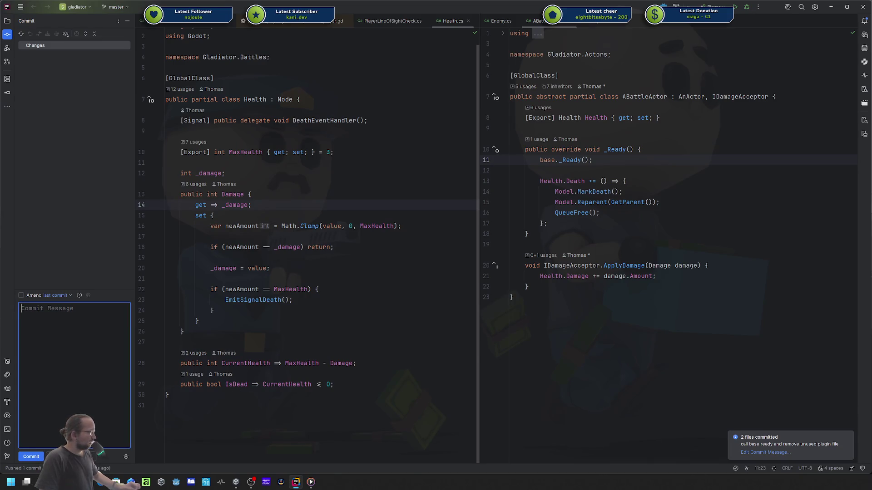
pyautogui.moveTo(871, 58); pyautogui.dragTo(647, 57)
pyautogui.moveTo(297, 49)
pyautogui.mouseDown()
pyautogui.moveTo(254, 4)
pyautogui.moveTo(171, 24)
pyautogui.mouseUp()
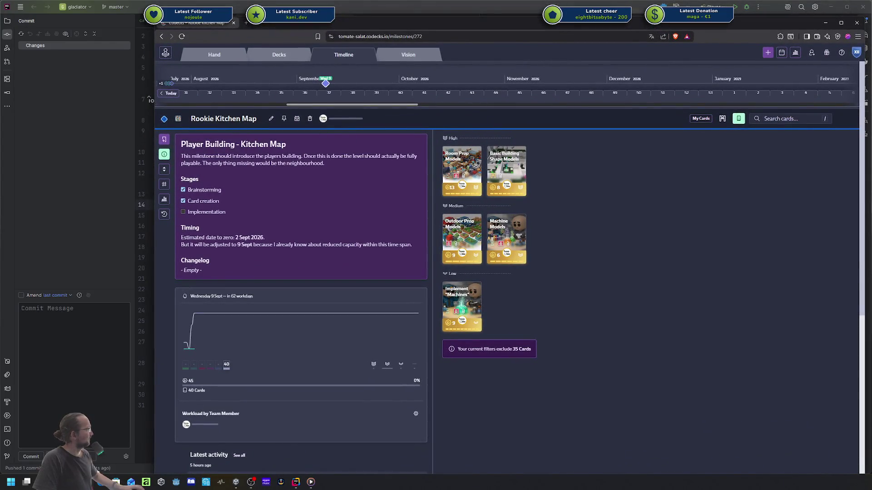
# - Resize the browser and open the June Kitchen Blockout Map milestone from the Timeline
pyautogui.moveTo(447, 23)
pyautogui.mouseDown()
pyautogui.moveTo(526, 106)
pyautogui.moveTo(529, 150)
pyautogui.moveTo(436, 70)
pyautogui.mouseUp()
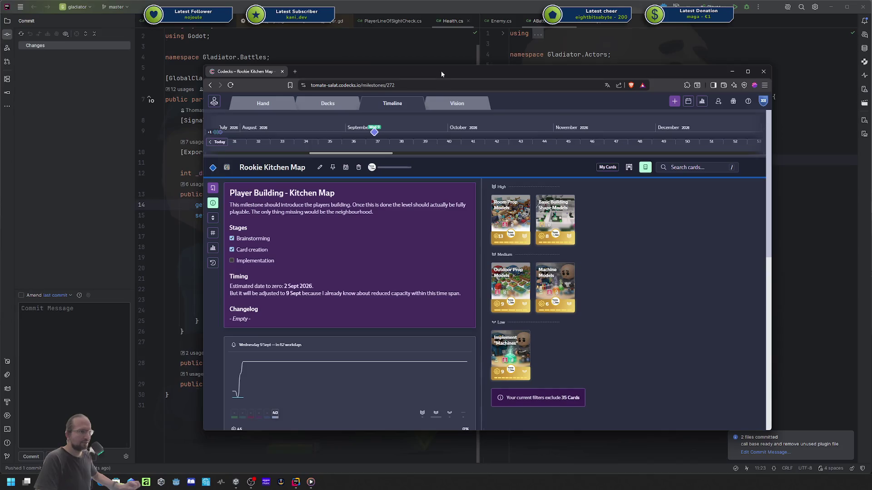
pyautogui.moveTo(388, 169)
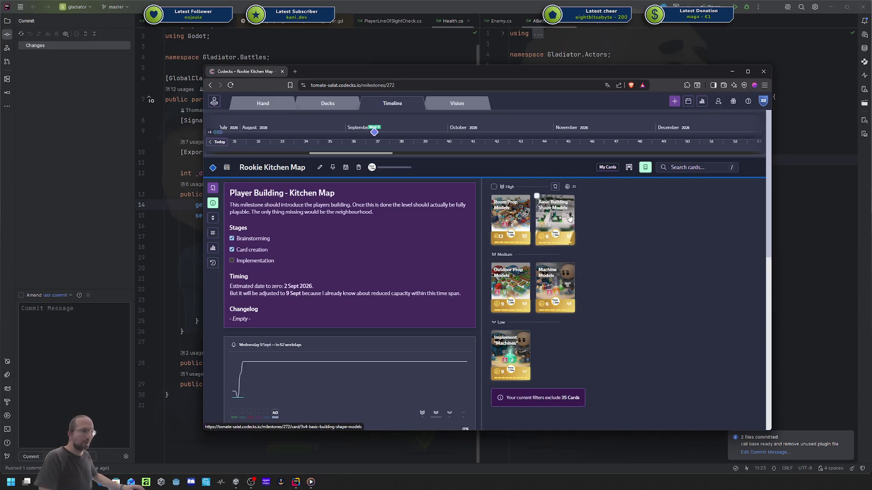
pyautogui.hscroll(-5, 429, 139)
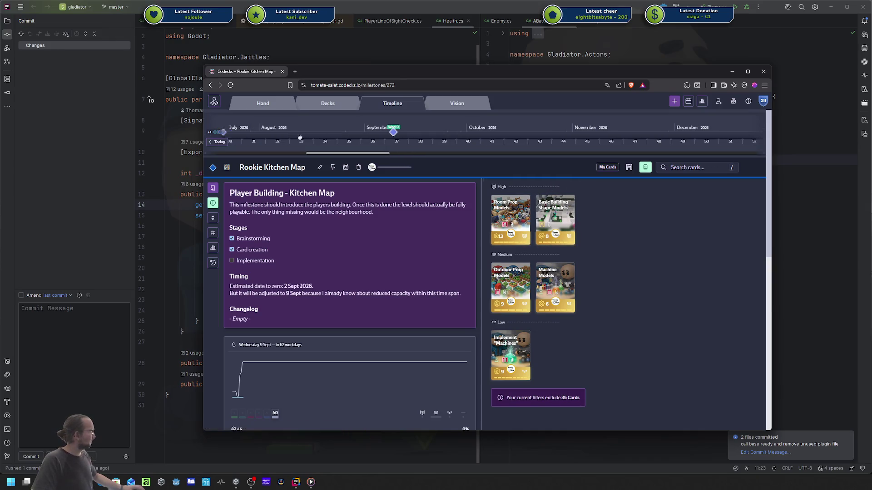
pyautogui.hscroll(-3, 429, 138)
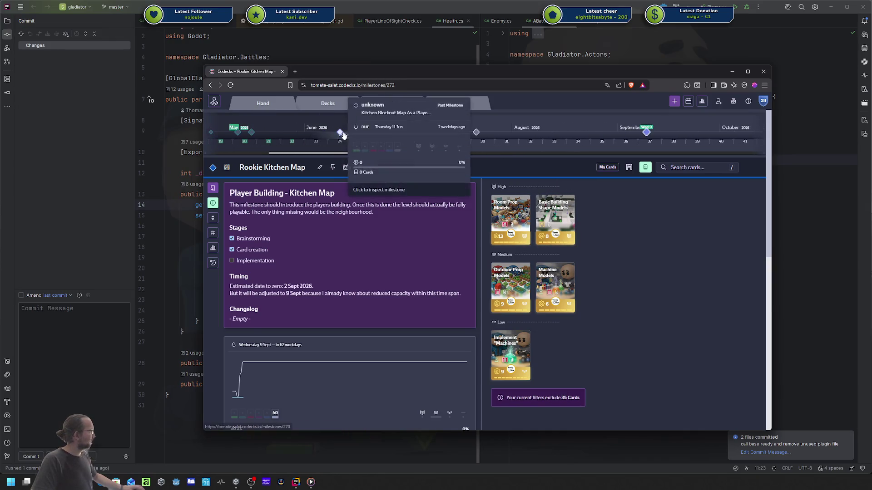
pyautogui.click(341, 133)
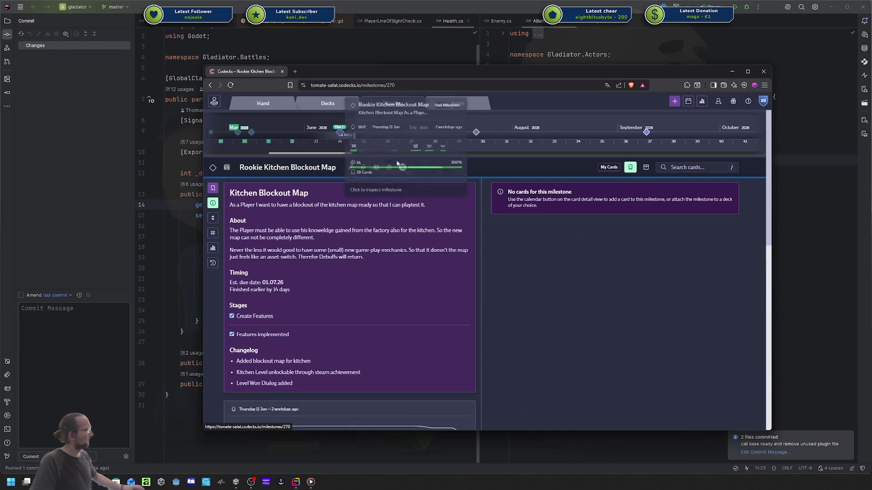
# - Review the milestone's description, changelog and burndown: 18 cards at 100%, finished 14 days early
pyautogui.scroll(-1, 379, 271)
pyautogui.scroll(-3, 379, 271)
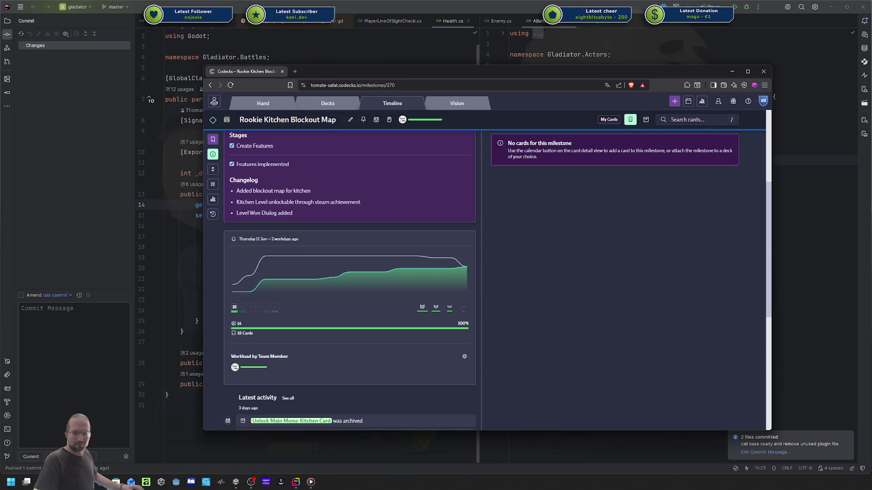
pyautogui.click(773, 97)
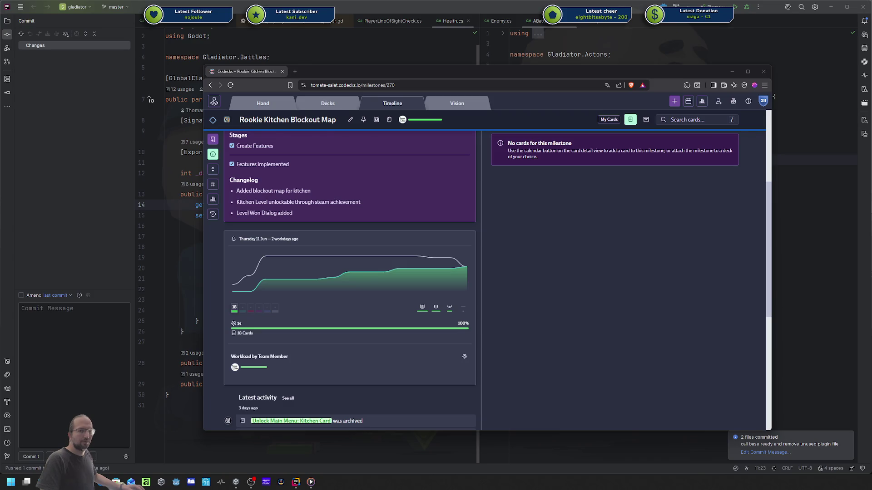
pyautogui.click(594, 250)
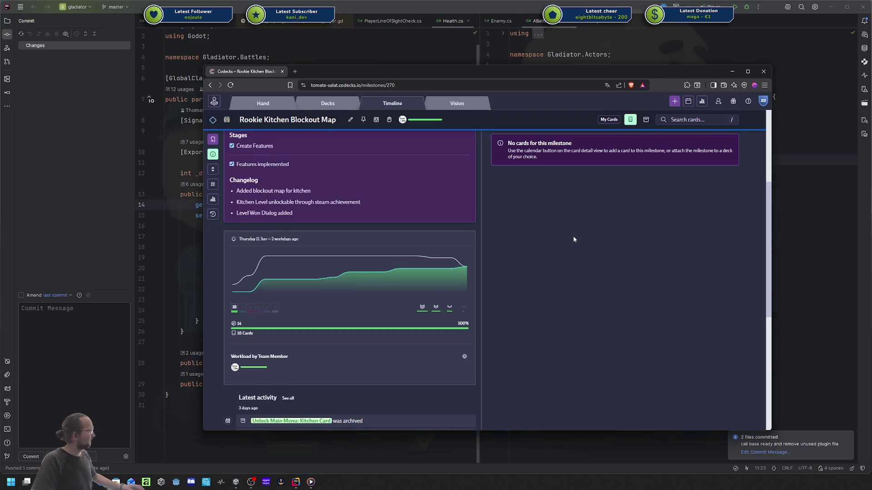
pyautogui.scroll(5, 573, 240)
pyautogui.scroll(-5, 441, 161)
pyautogui.scroll(5, 443, 165)
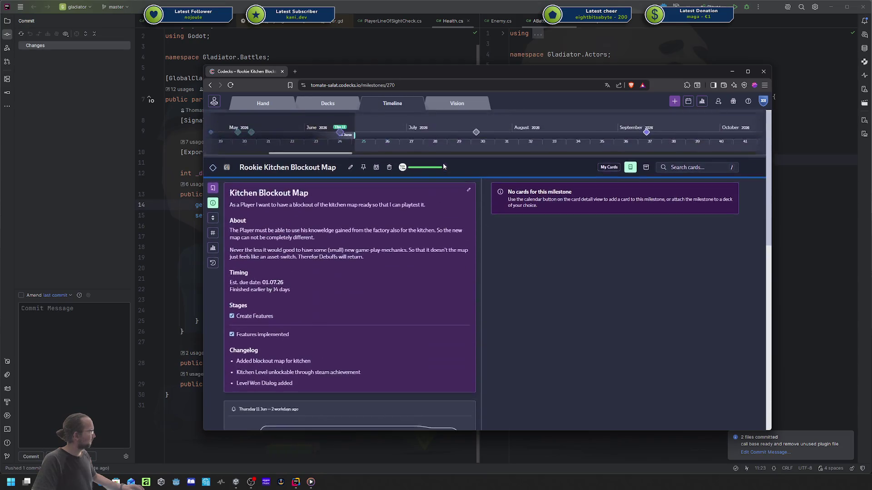
# - Open the Player Building - Kitchen Map milestone targeting 9 Sept 2026, then launch Unity
pyautogui.click(646, 132)
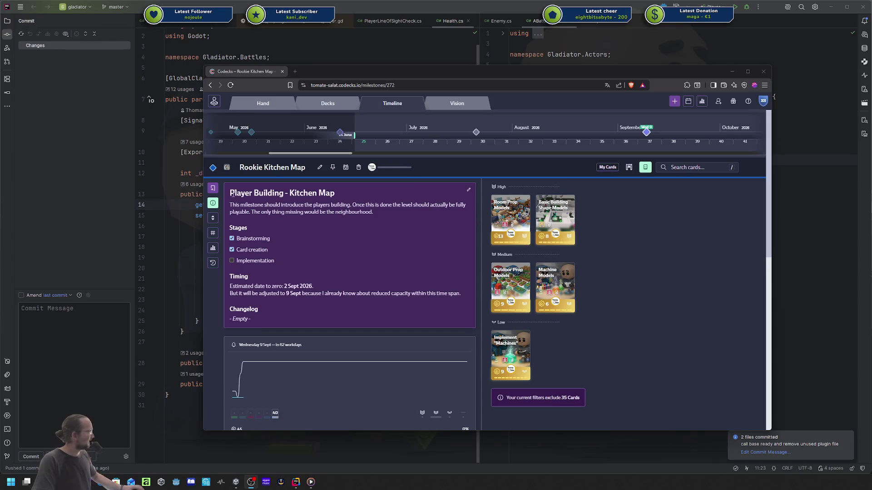
pyautogui.moveTo(231, 192); pyautogui.dragTo(280, 192)
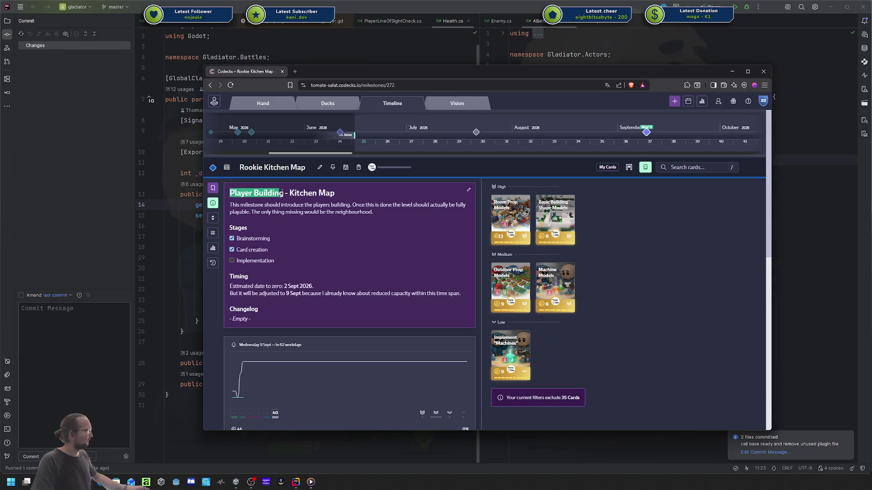
pyautogui.click(677, 271)
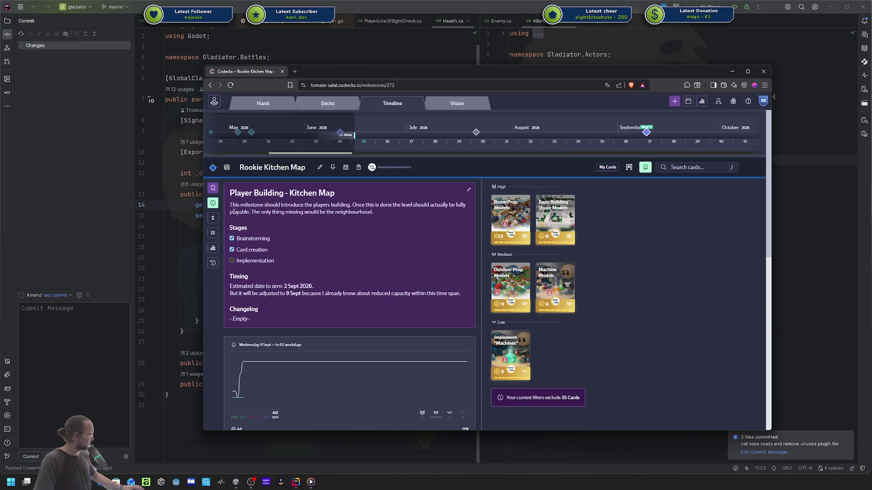
pyautogui.click(162, 482)
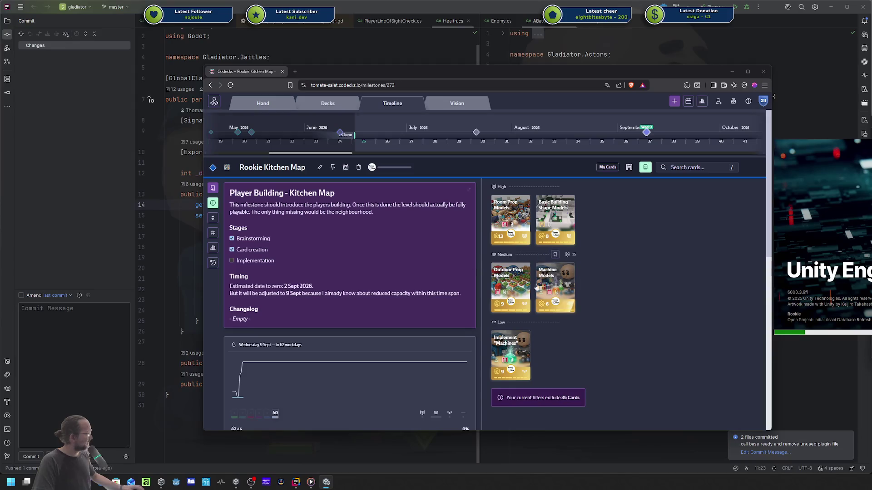
# - Open the MS: Rookie Kitchen Map doc card from the GDD deck in a new tab
pyautogui.click(325, 117)
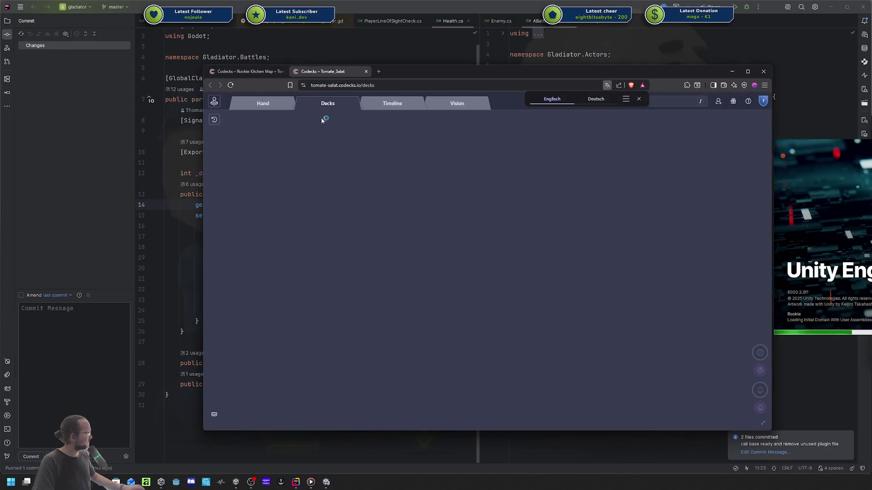
pyautogui.scroll(-5, 497, 206)
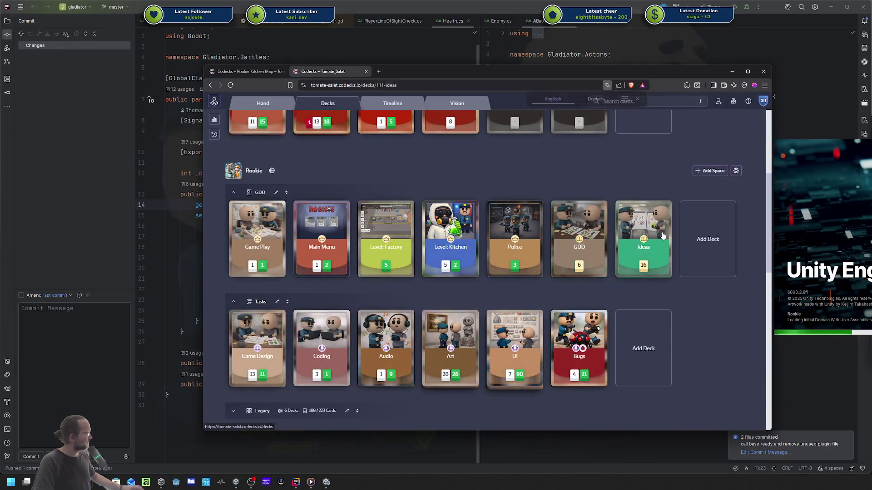
pyautogui.click(643, 250)
pyautogui.hotkey('alt', 'Left')
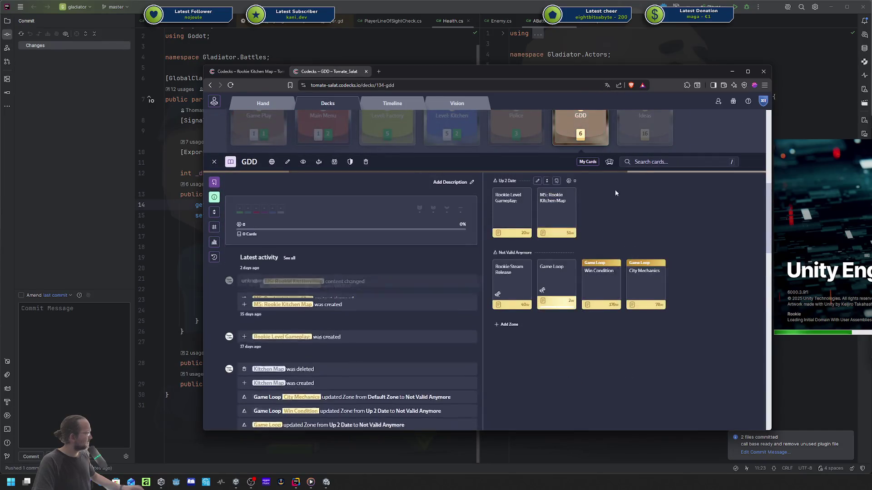
pyautogui.click(565, 213)
# - Make the browser taller and read through the doc's stages and 3D model brainstorming list
pyautogui.scroll(-2, 310, 332)
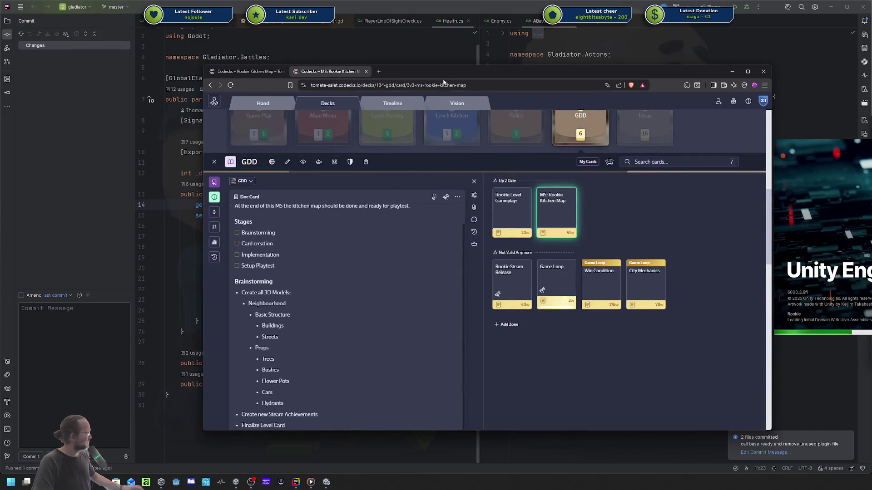
pyautogui.moveTo(444, 75); pyautogui.dragTo(446, 41)
pyautogui.moveTo(347, 396); pyautogui.dragTo(340, 453)
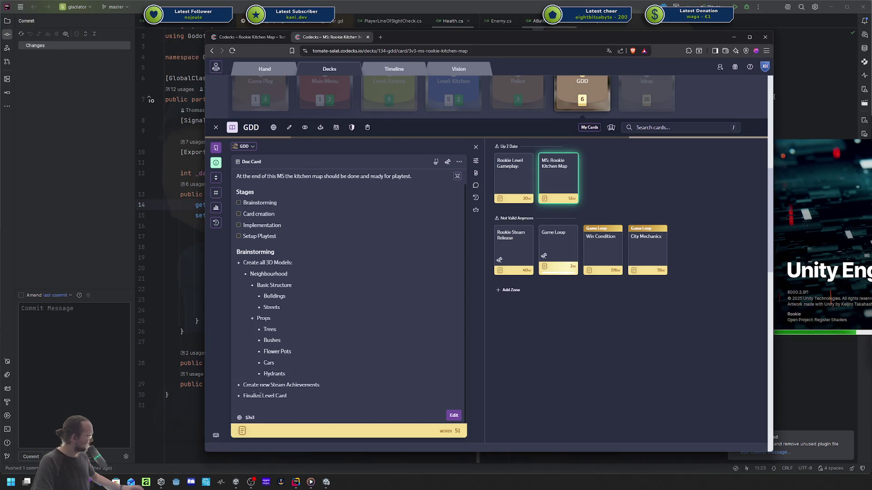
pyautogui.scroll(1, 282, 360)
pyautogui.scroll(1, 282, 360)
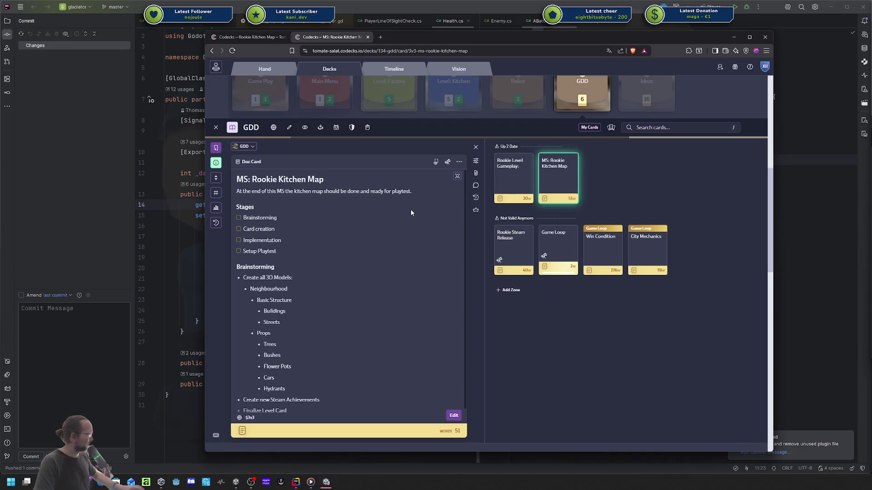
pyautogui.scroll(-1, 244, 267)
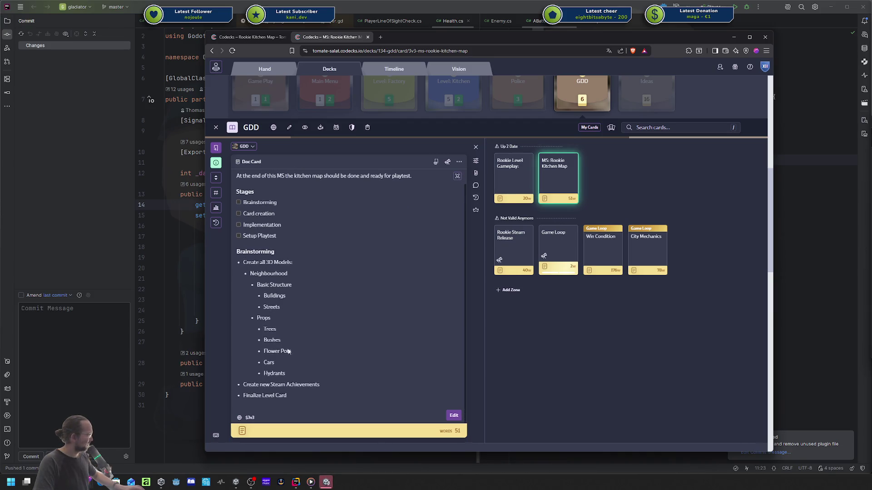
pyautogui.click(557, 176)
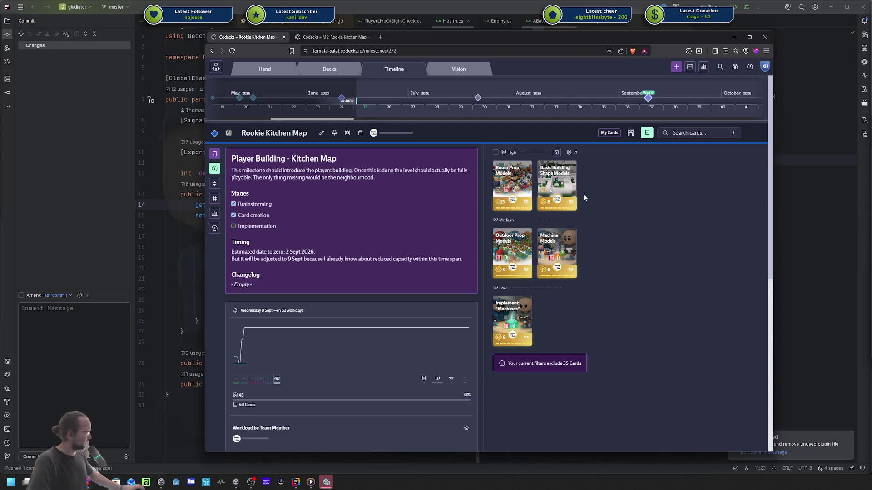
# - Scroll down the Rookie Kitchen Map milestone's prioritized cards, then switch to the Unity editor
pyautogui.scroll(-1, 512, 254)
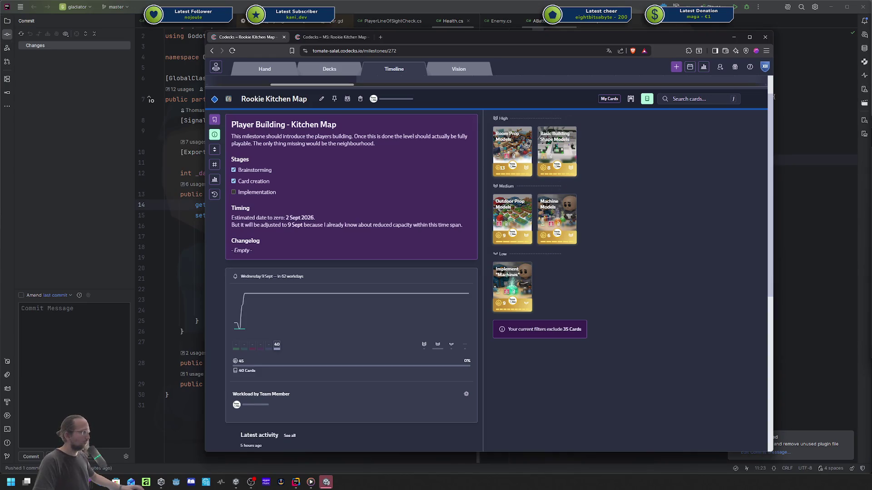
pyautogui.hotkey('alt', 'Tab')
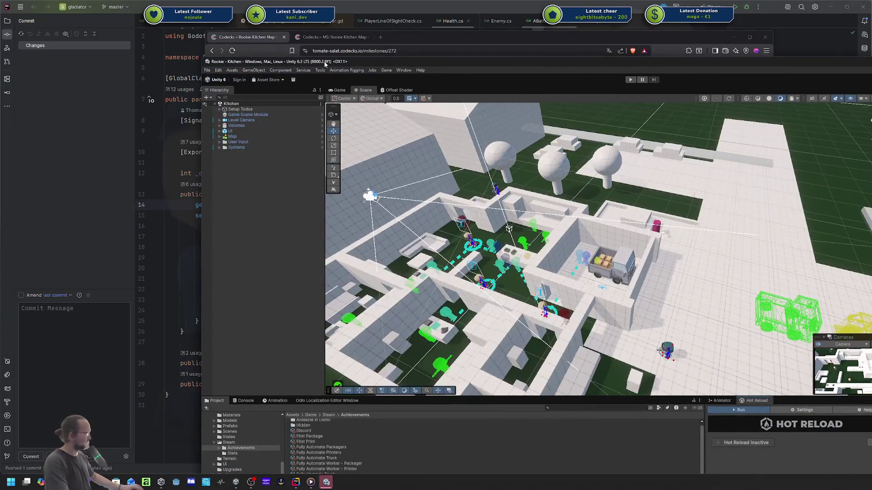
# - Maximize Unity and orbit and zoom around the Kitchen scene's level layout
pyautogui.doubleClick(325, 64)
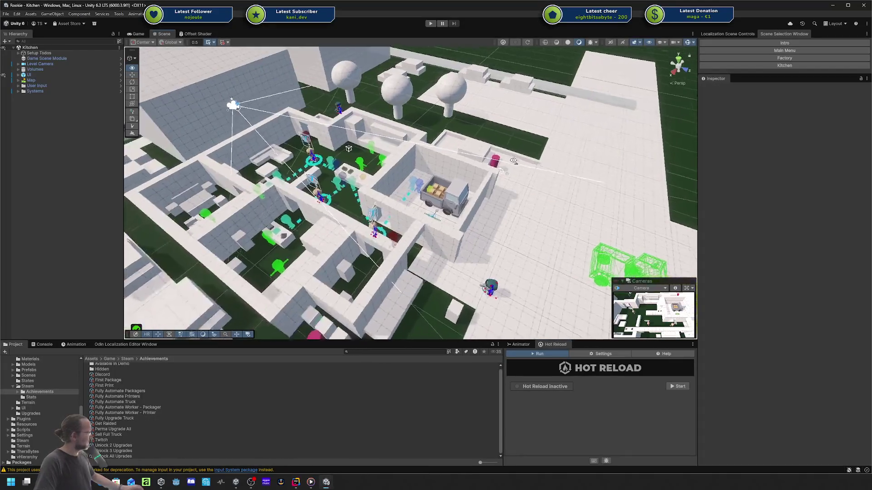
pyautogui.scroll(-10, 525, 165)
pyautogui.moveTo(525, 165); pyautogui.dragTo(572, 159)
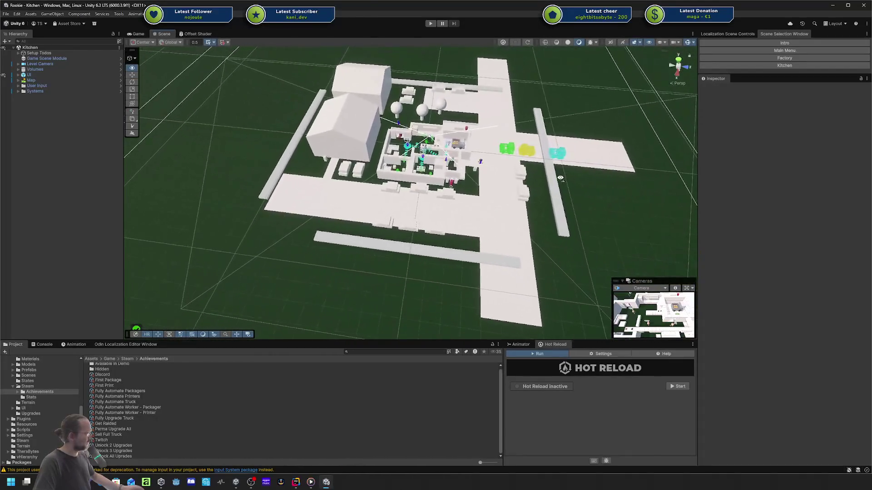
pyautogui.scroll(15, 572, 159)
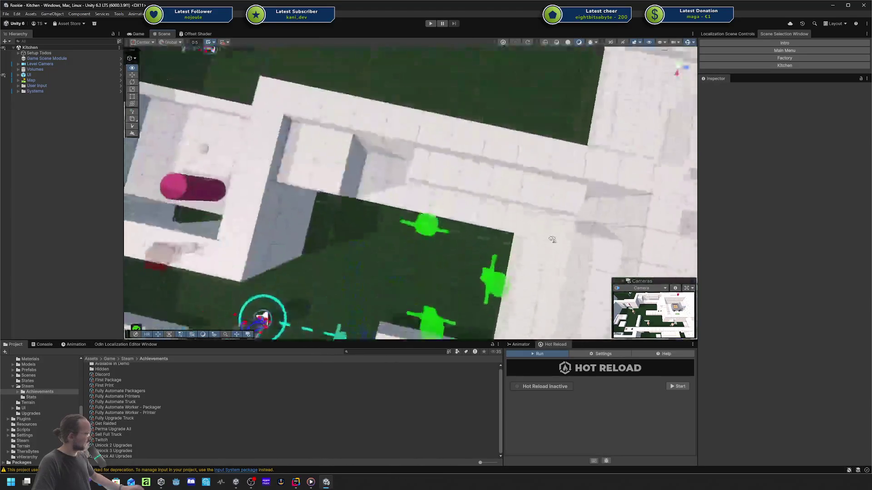
pyautogui.scroll(-10, 553, 240)
pyautogui.moveTo(554, 239)
pyautogui.mouseDown()
pyautogui.moveTo(572, 234)
pyautogui.moveTo(574, 203)
pyautogui.mouseUp()
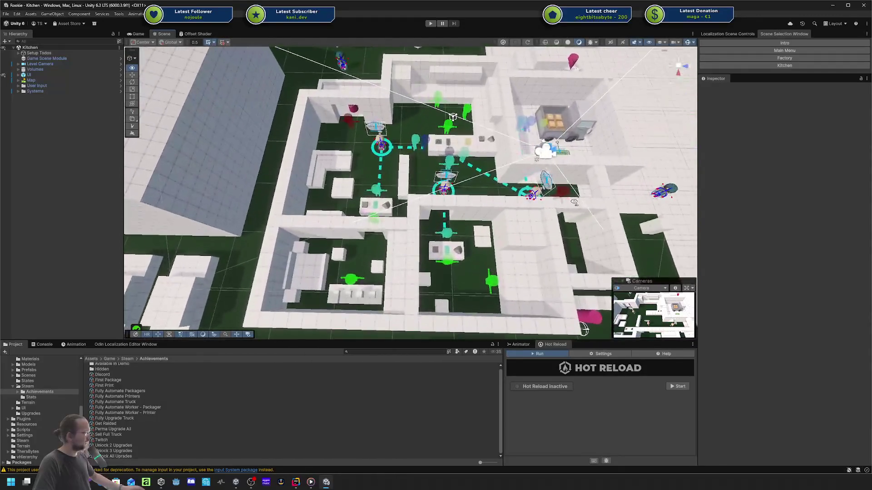
pyautogui.scroll(-5, 449, 93)
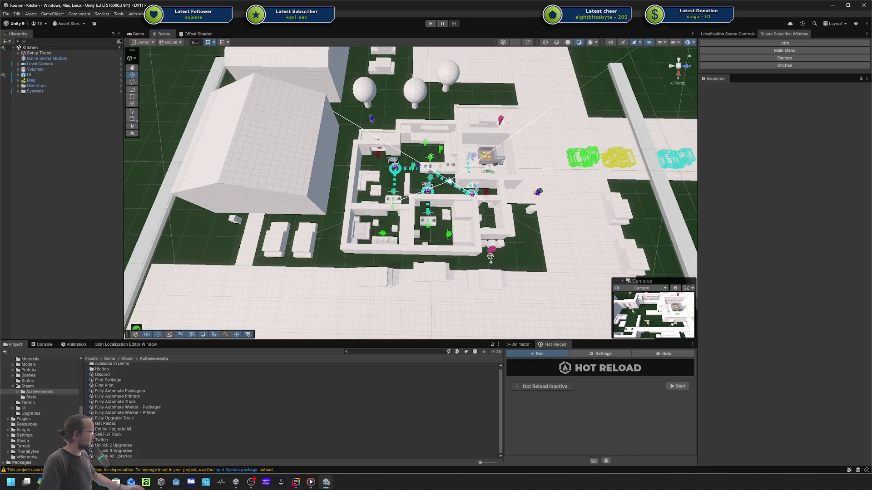
pyautogui.scroll(3, 492, 181)
pyautogui.moveTo(493, 181); pyautogui.dragTo(495, 146)
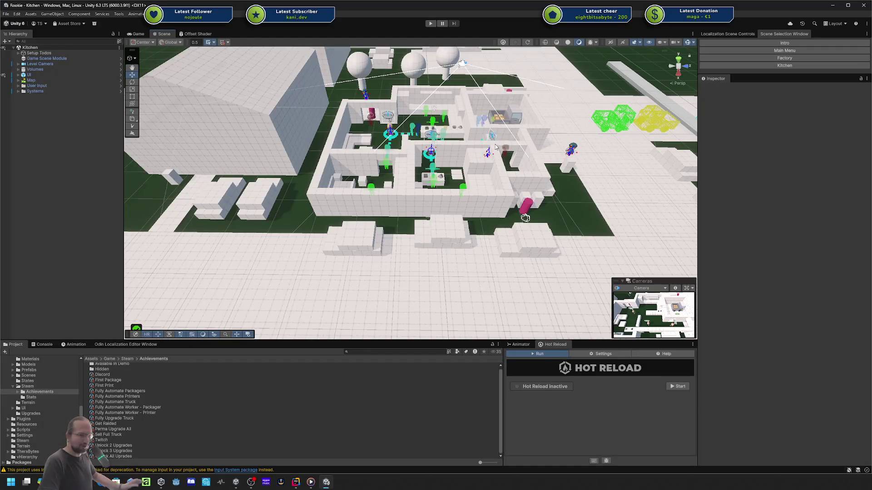
pyautogui.scroll(-4, 498, 138)
pyautogui.moveTo(500, 132); pyautogui.dragTo(495, 127)
pyautogui.moveTo(389, 146); pyautogui.dragTo(373, 148)
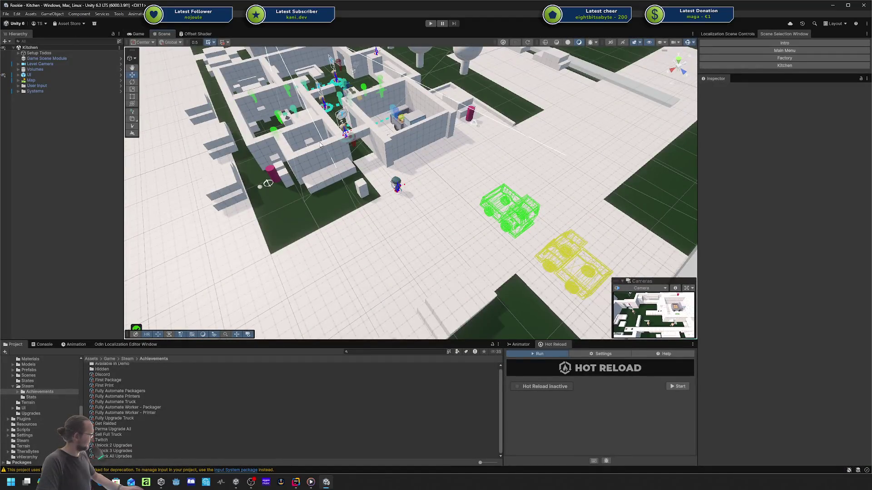
pyautogui.scroll(5, 390, 143)
# - Survey the kitchen rooms in a maximized Scene view, then restore the layout and minimize Unity
pyautogui.hotkey('shift', 'space')
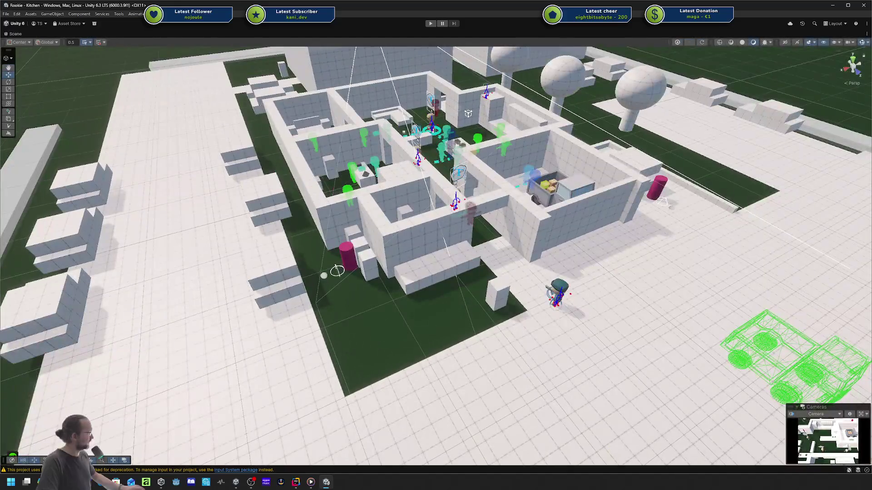
pyautogui.moveTo(463, 167)
pyautogui.mouseDown()
pyautogui.moveTo(590, 165)
pyautogui.moveTo(528, 162)
pyautogui.mouseUp()
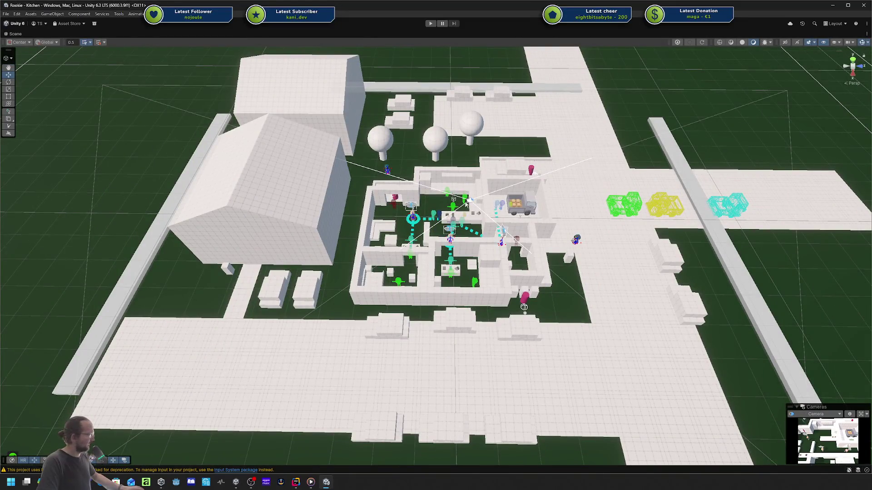
pyautogui.moveTo(480, 207)
pyautogui.mouseDown()
pyautogui.moveTo(521, 195)
pyautogui.moveTo(511, 191)
pyautogui.mouseUp()
pyautogui.scroll(-10, 510, 191)
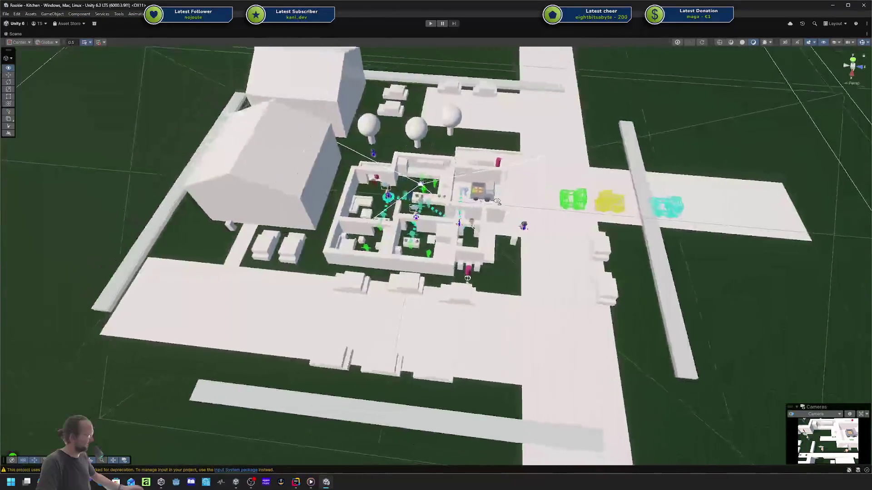
pyautogui.hotkey('shift', 'space')
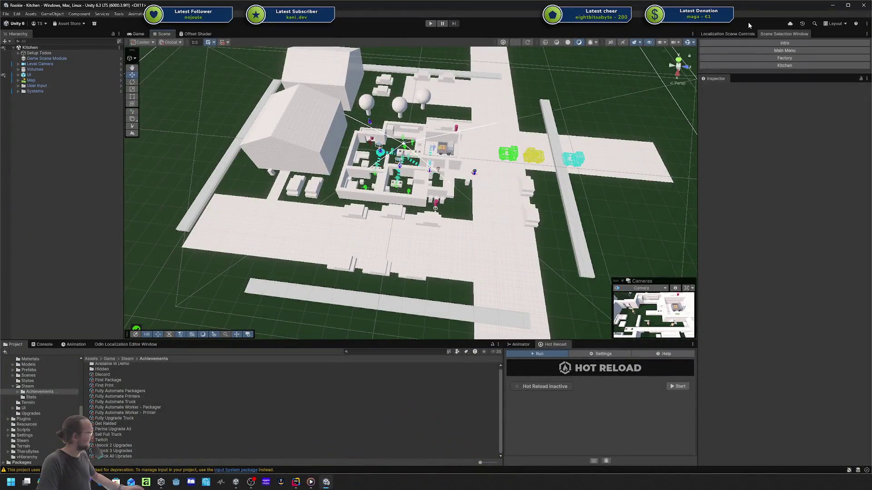
pyautogui.click(832, 5)
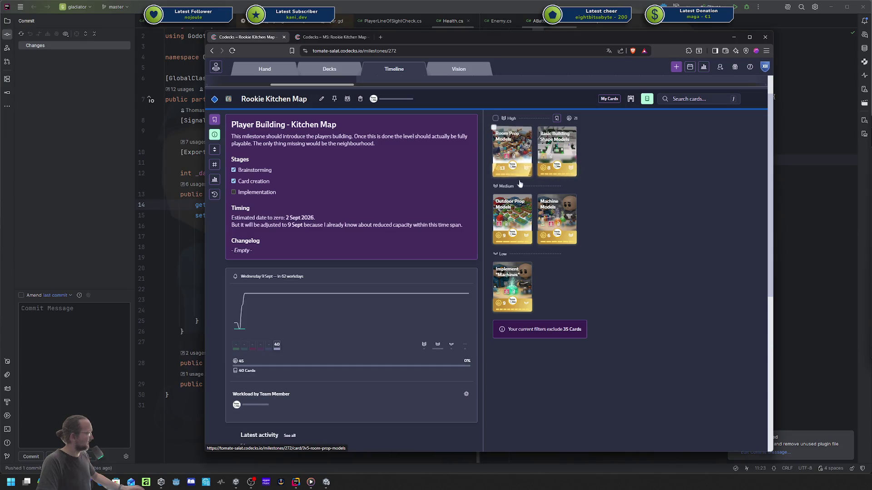
# - Look through the Basic Building Shape, Room Prop, and Machine Models cards, then Implement "Machines"
pyautogui.click(563, 163)
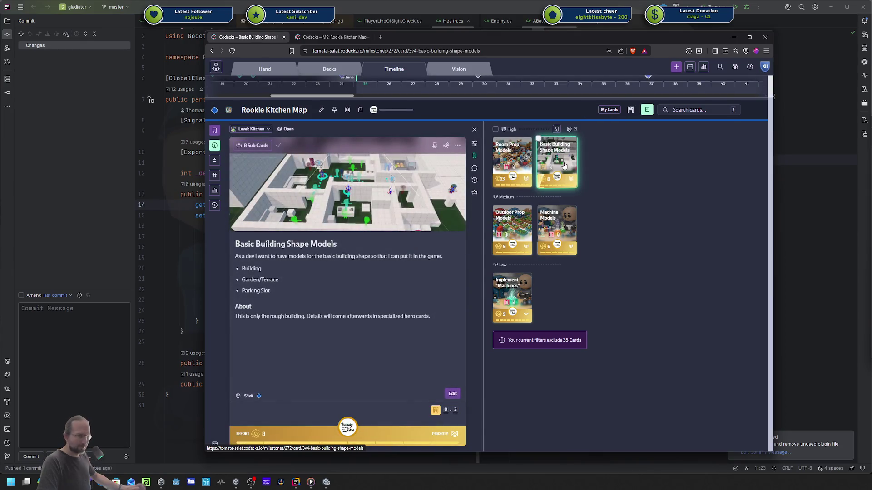
pyautogui.click(523, 162)
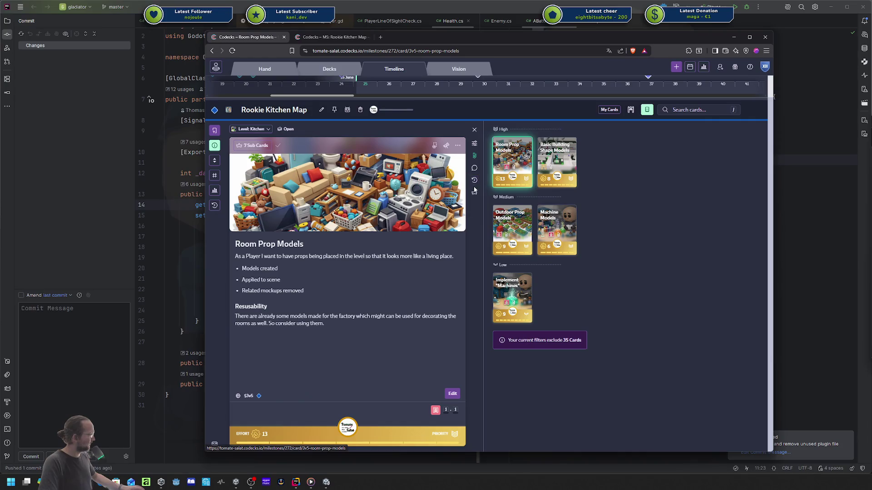
pyautogui.moveTo(499, 182)
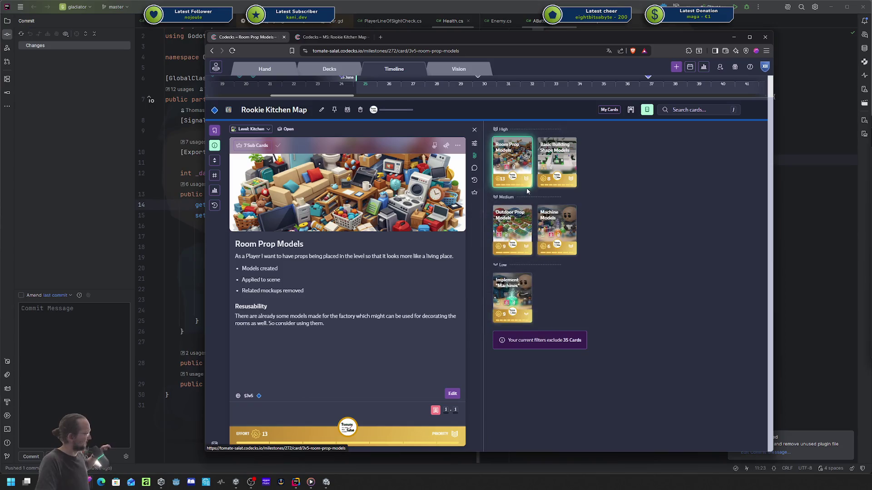
pyautogui.click(556, 227)
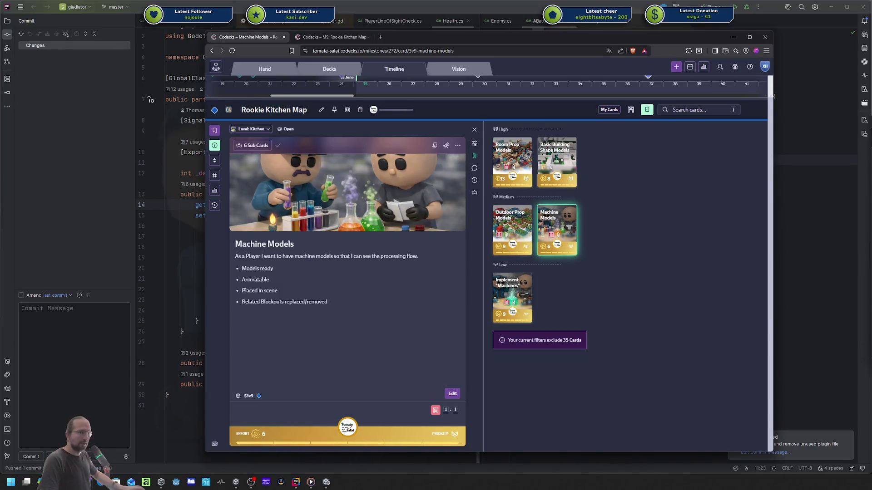
pyautogui.click(529, 289)
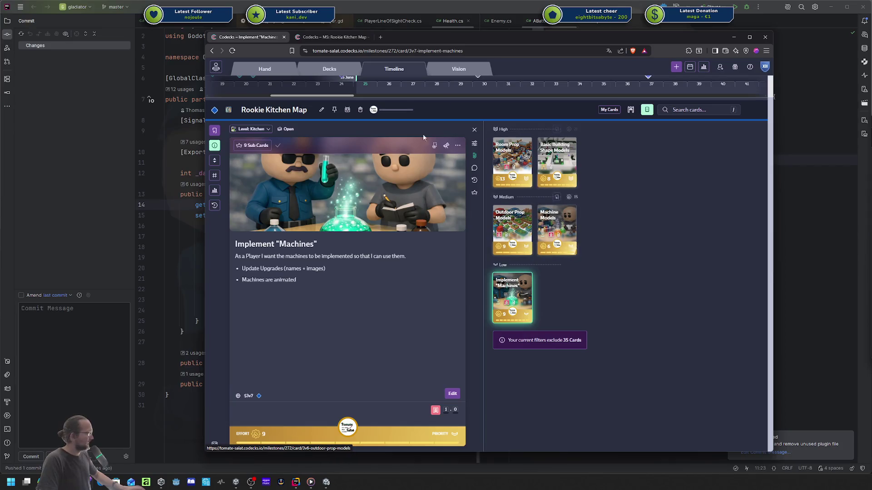
pyautogui.press('Escape')
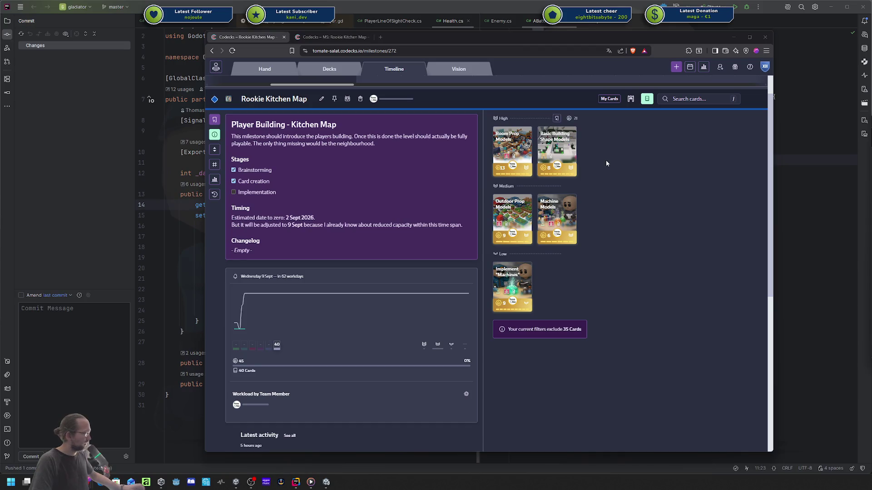
# - Scroll the Rookie Kitchen Map milestone page, showing 0% of 40 cards and a 9 Sept 2026 target
pyautogui.scroll(-4, 645, 178)
pyautogui.scroll(5, 645, 178)
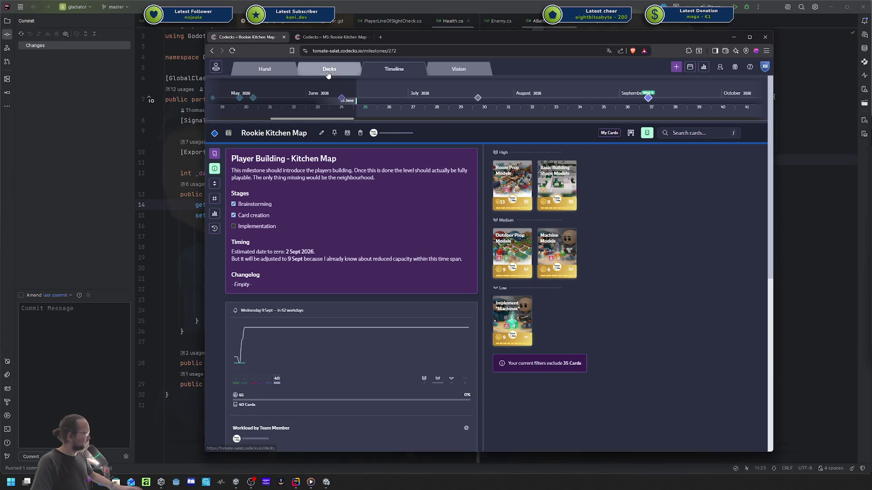
# - Open the Art deck under Tasks from the Rookie decks overview
pyautogui.click(329, 69)
pyautogui.scroll(-4, 449, 208)
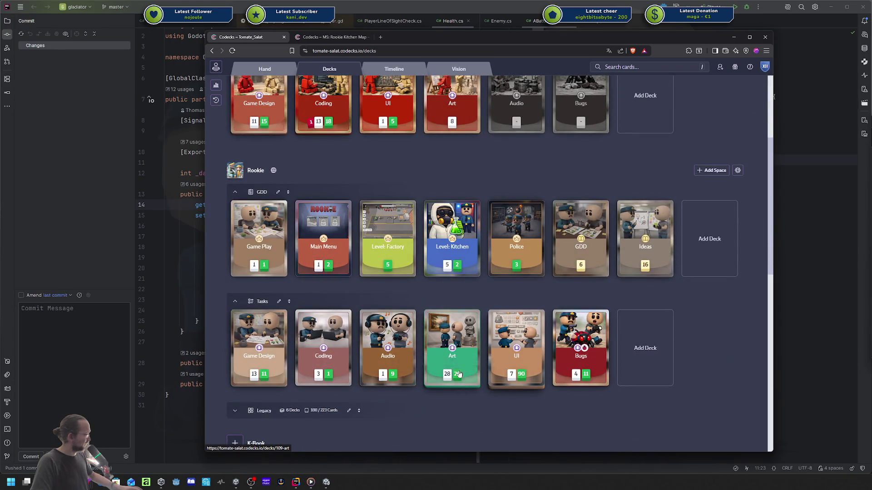
pyautogui.click(452, 376)
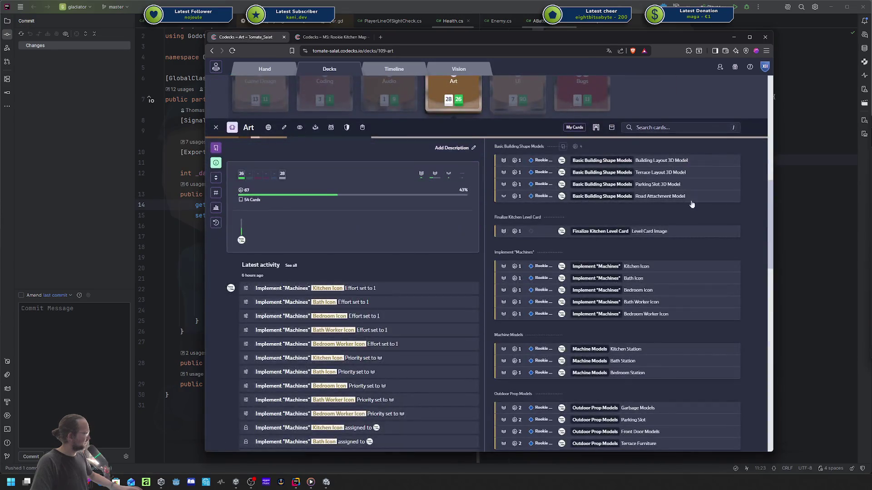
# - Browse the Art deck's task cards, close the deck, and return to the MS: Rookie Kitchen Map page
pyautogui.scroll(-3, 529, 164)
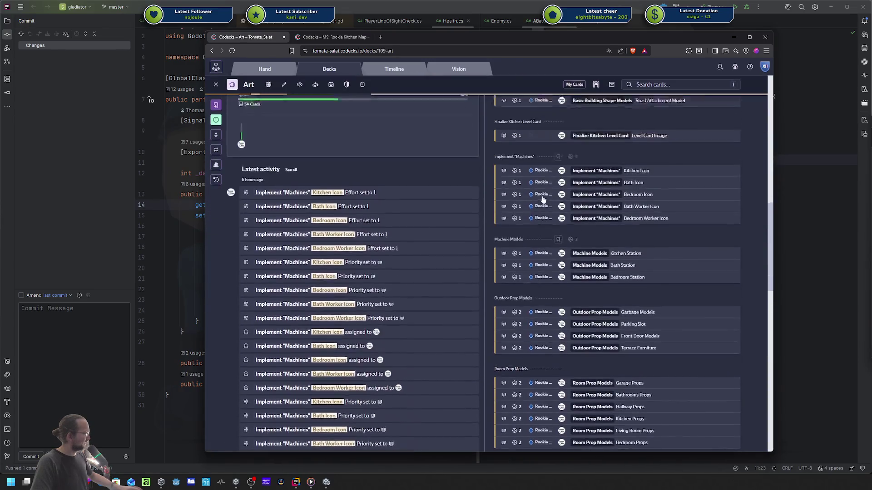
pyautogui.scroll(3, 529, 168)
pyautogui.scroll(-10, 529, 182)
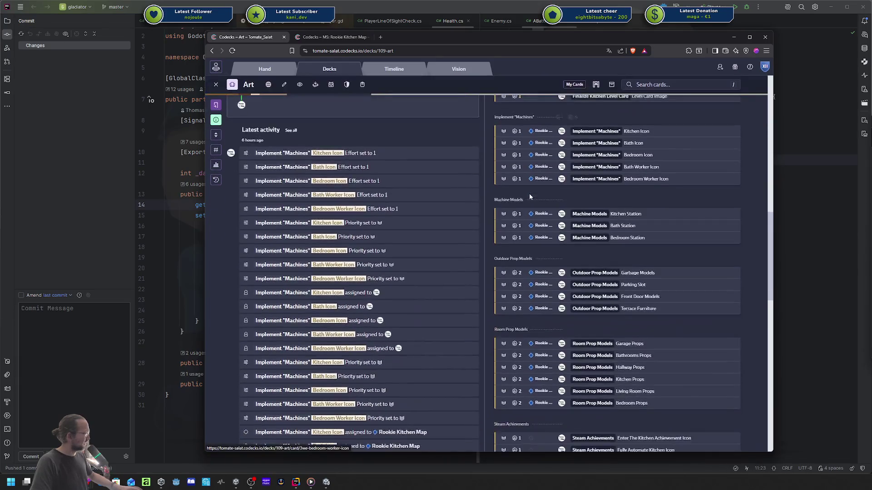
pyautogui.scroll(3, 719, 257)
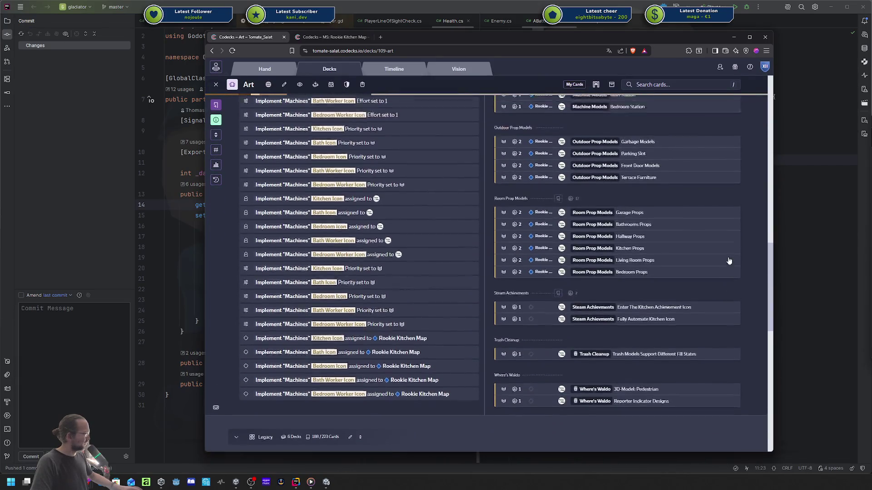
pyautogui.scroll(-3, 592, 347)
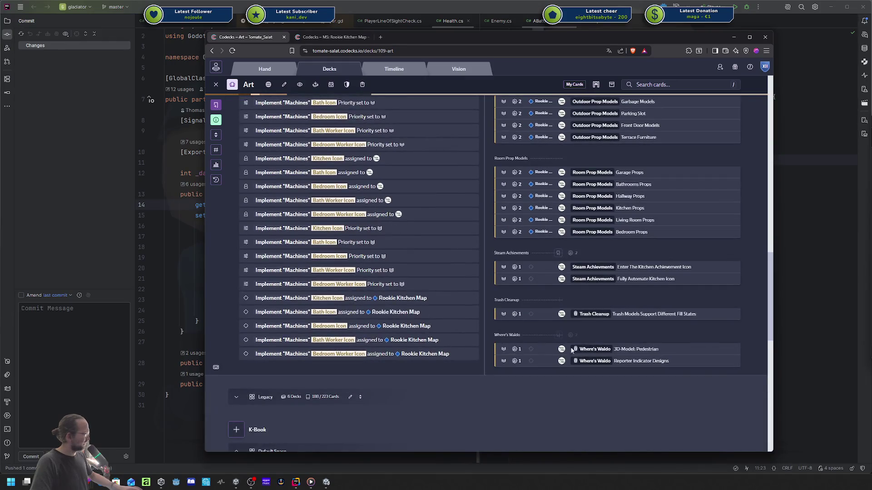
pyautogui.scroll(3, 571, 330)
pyautogui.scroll(5, 571, 330)
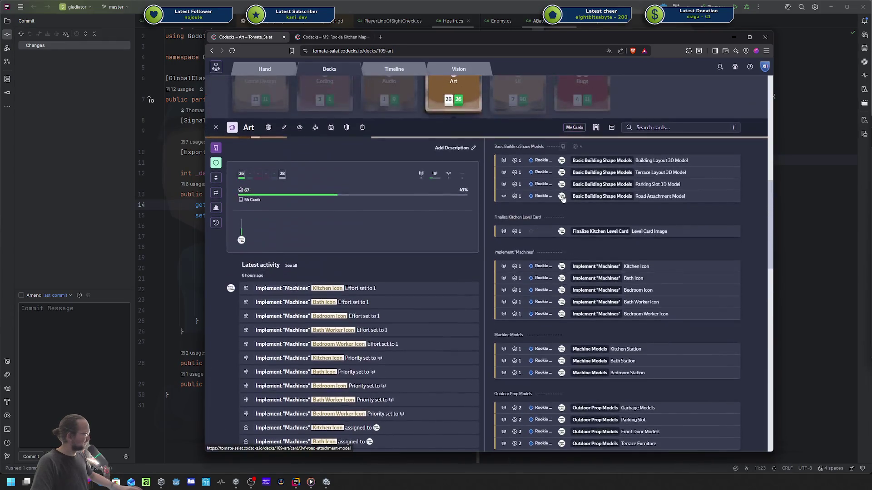
pyautogui.scroll(-4, 526, 259)
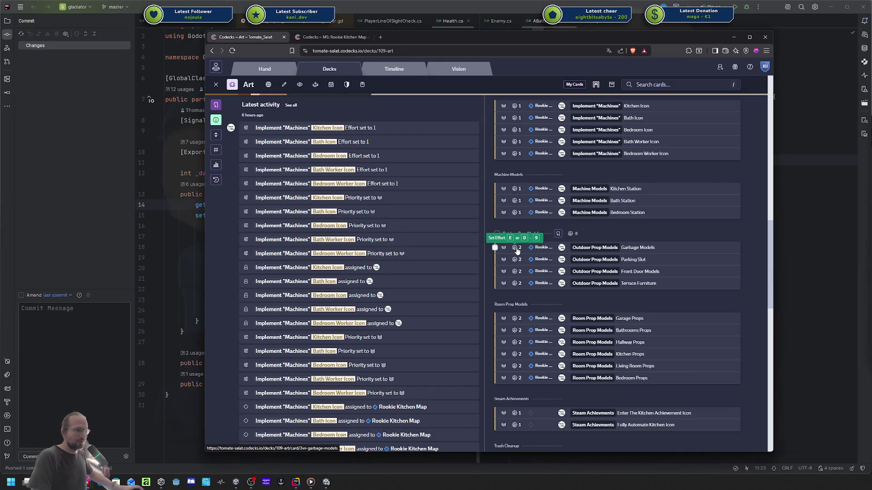
pyautogui.moveTo(575, 253)
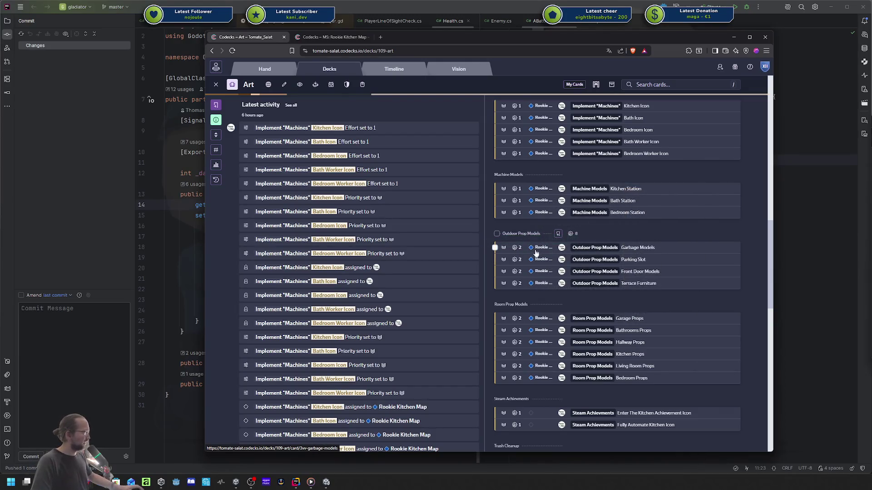
pyautogui.scroll(5, 537, 253)
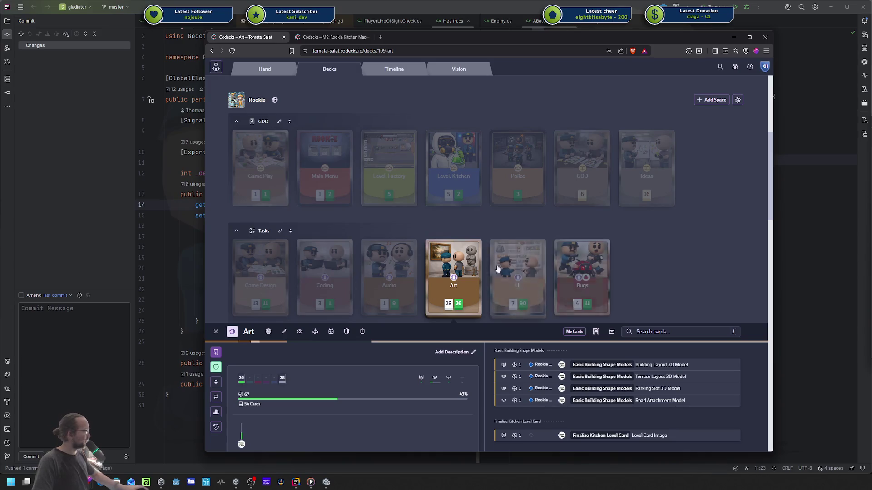
pyautogui.click(447, 272)
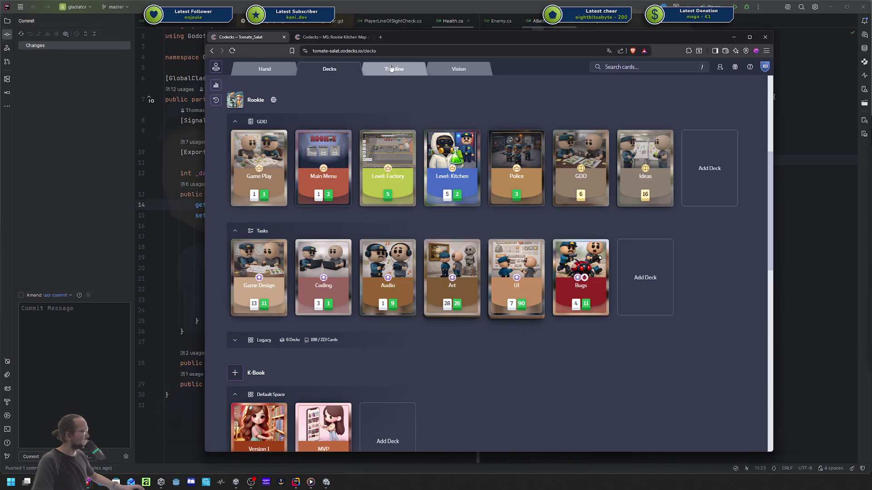
pyautogui.click(341, 39)
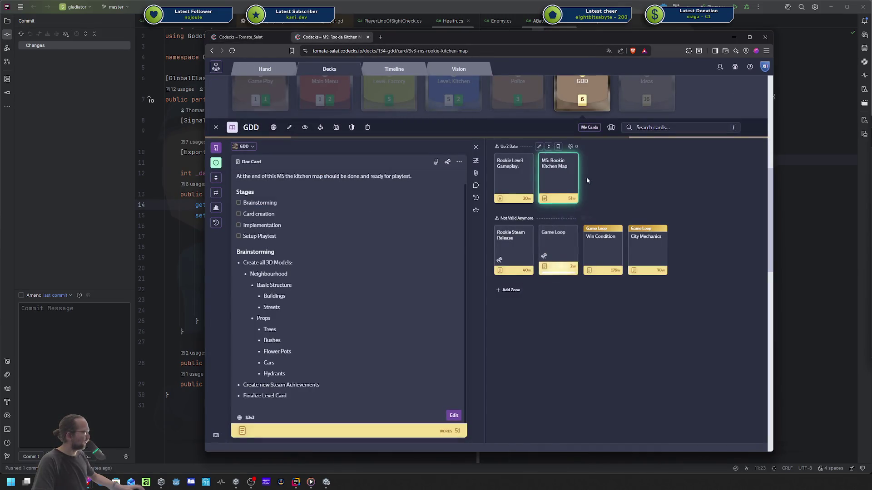
# - Close the extra MS: Rookie Kitchen Map tab with Ctrl+W
pyautogui.hotkey('ctrl', 'w')
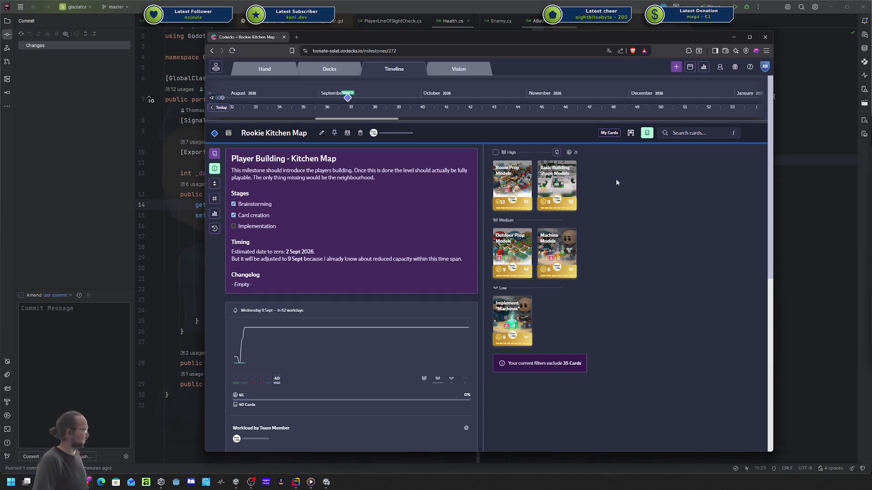
# - Scroll through the Rookie Kitchen Map milestone's latest activity, then open a blank new tab
pyautogui.scroll(-3, 613, 179)
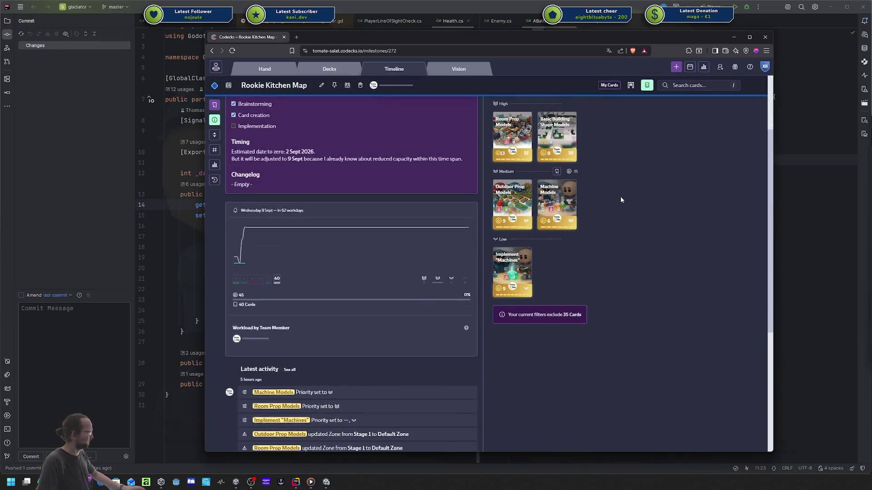
pyautogui.scroll(3, 620, 196)
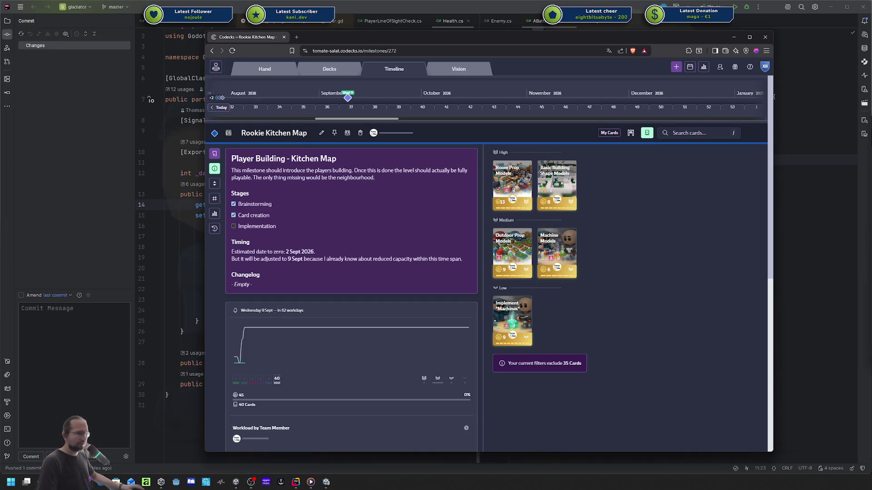
pyautogui.scroll(-2, 222, 284)
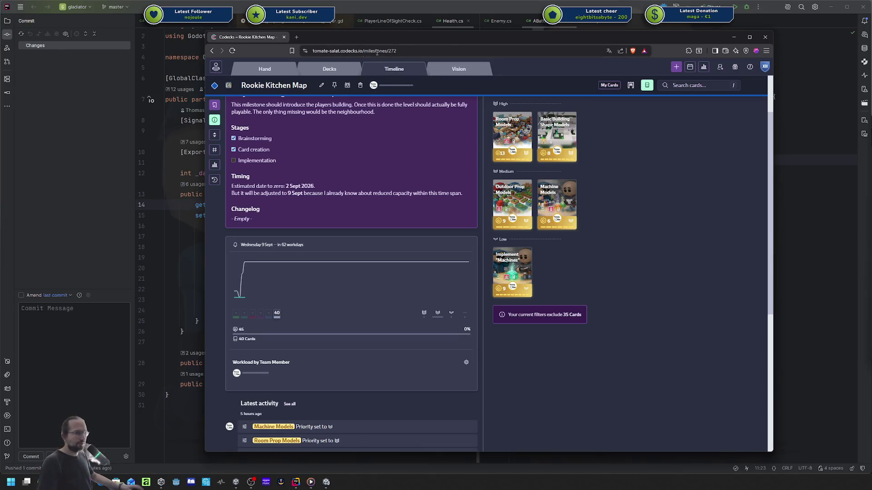
pyautogui.scroll(3, 347, 116)
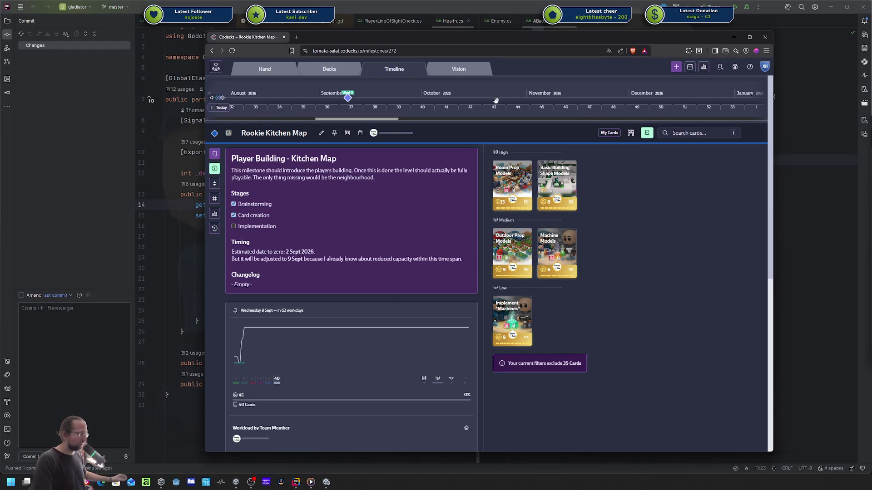
pyautogui.click(296, 36)
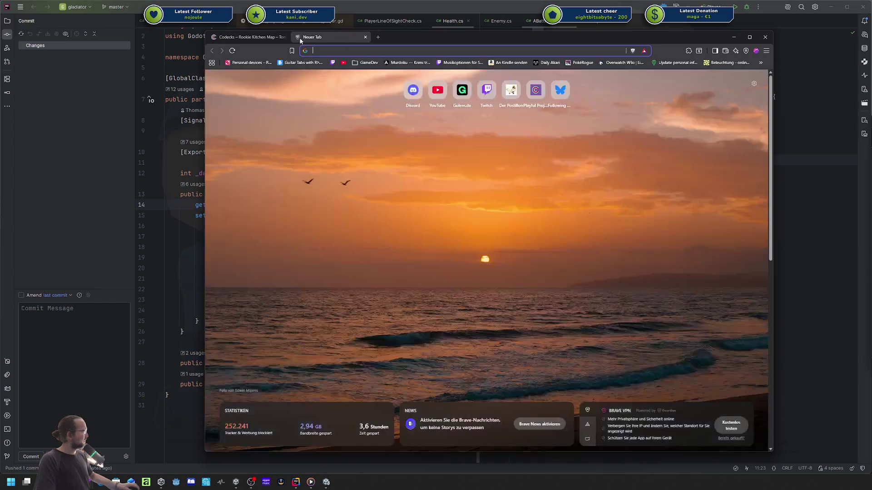
# - Close the blank tab and a stray private window, bring up GameDev.tv, and dismiss its popups
pyautogui.click(367, 36)
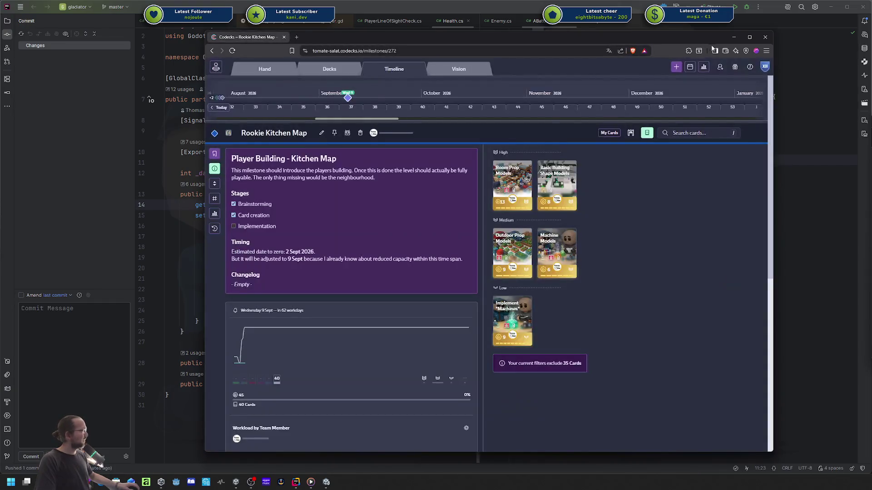
pyautogui.click(766, 51)
pyautogui.click(672, 82)
pyautogui.click(768, 40)
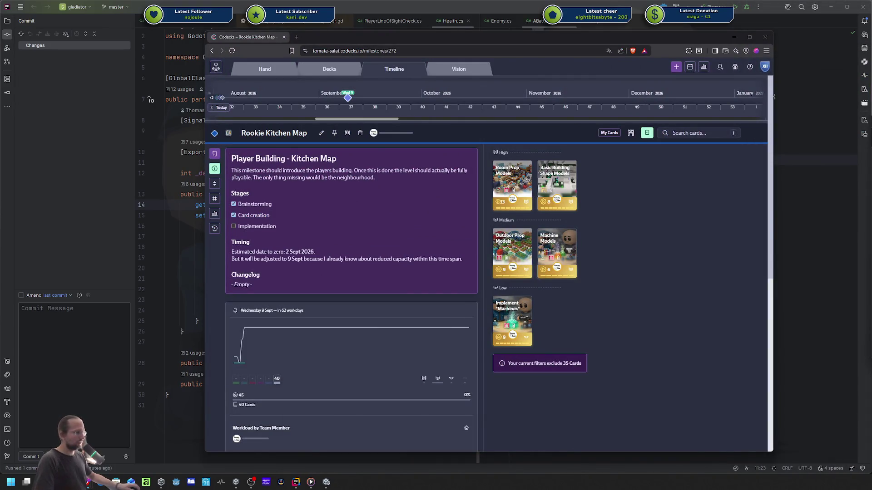
pyautogui.moveTo(871, 40); pyautogui.dragTo(614, 41)
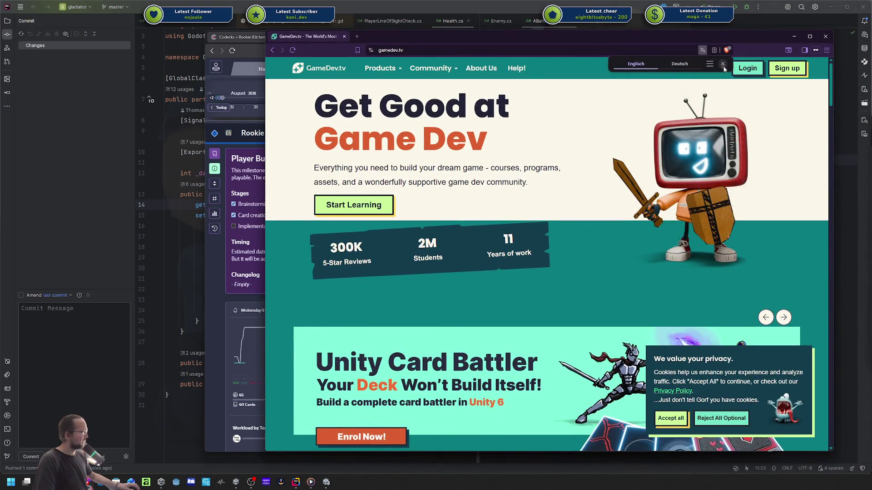
pyautogui.click(722, 64)
# - Scroll the GameDev.tv home page and confirm the shopping cart is empty
pyautogui.scroll(-3, 609, 409)
pyautogui.scroll(3, 609, 408)
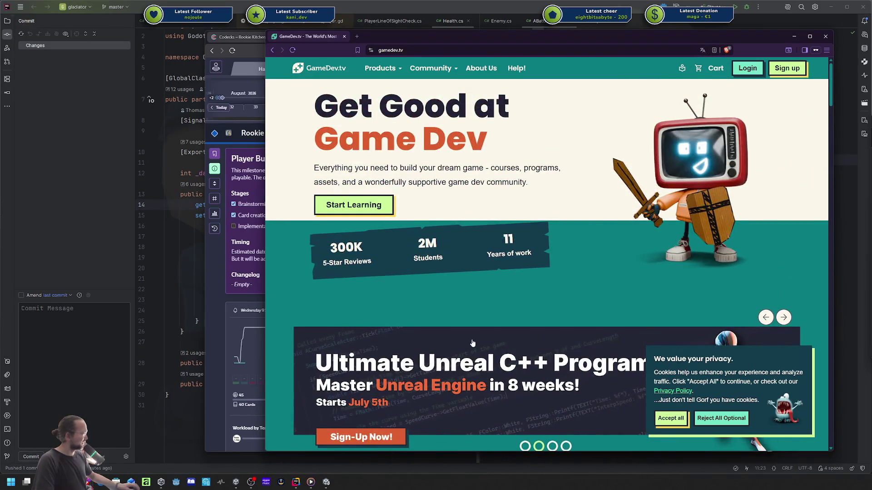
pyautogui.scroll(-2, 609, 429)
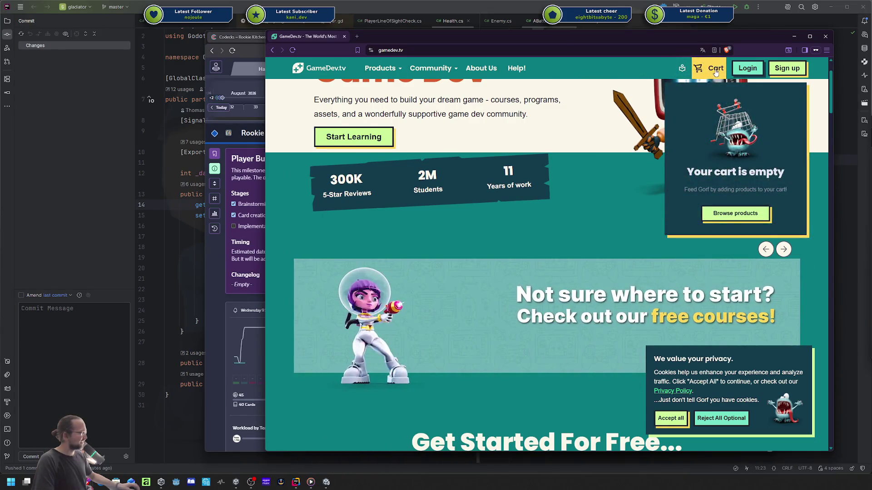
pyautogui.click(705, 72)
pyautogui.hotkey('alt', 'Left')
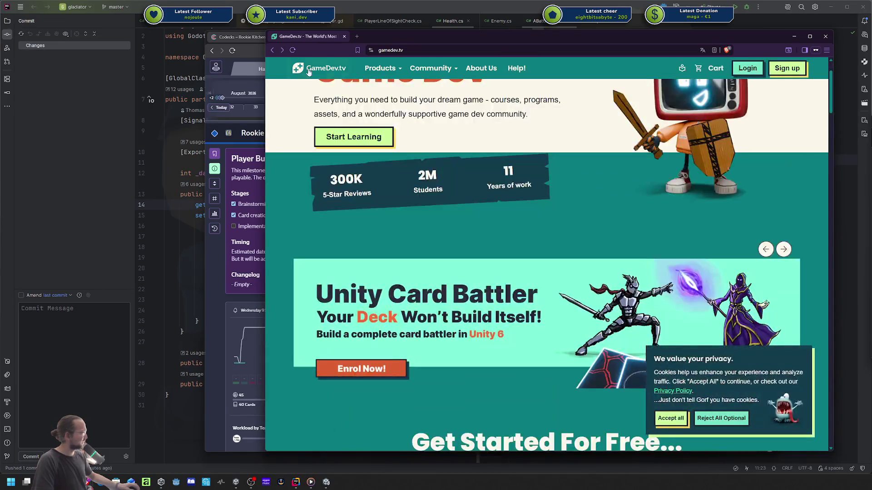
# - Open the full Courses catalogue of 82 products and focus its search box
pyautogui.moveTo(381, 68)
pyautogui.click(396, 109)
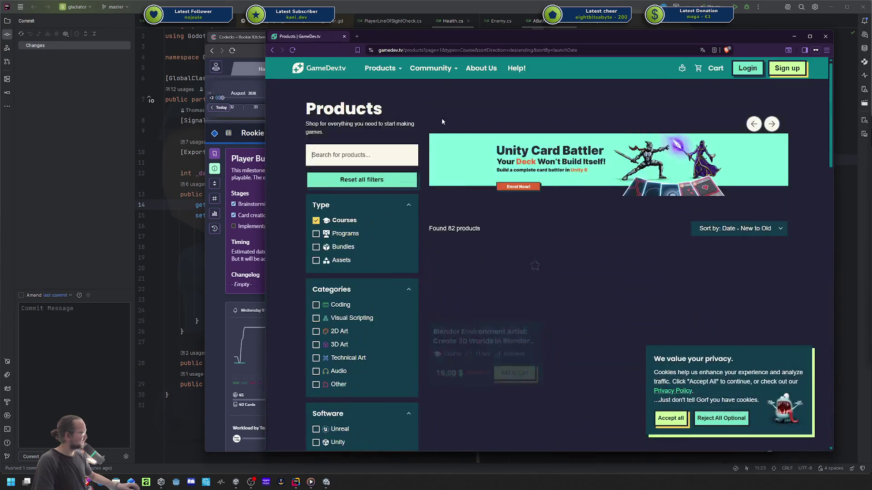
pyautogui.click(338, 163)
# - Search courses for 'godot shader', trim it to 'godot', browse the results, then clear the search
pyautogui.write('godot shader')
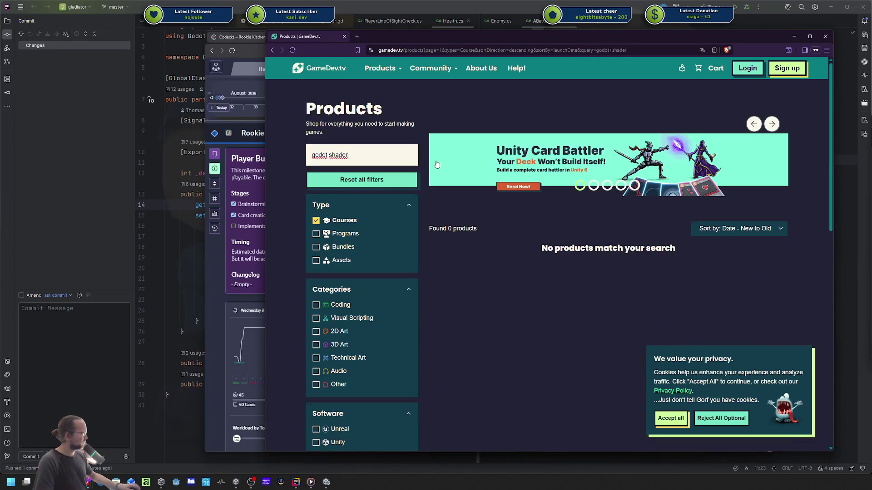
pyautogui.hotkey('ctrl', 'BackSpace')
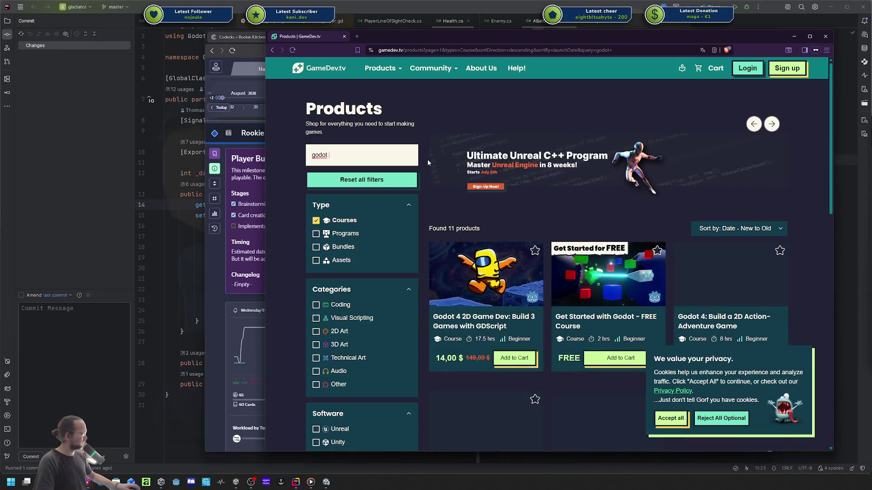
pyautogui.scroll(-3, 625, 189)
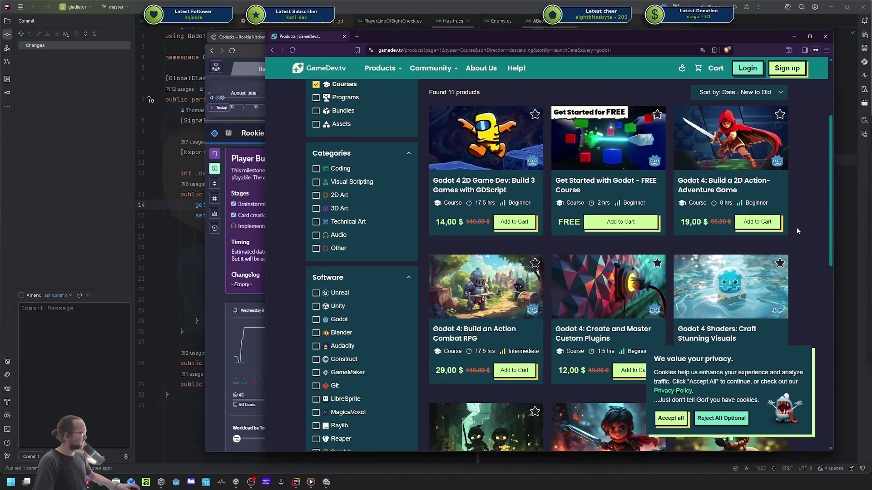
pyautogui.scroll(-2, 797, 227)
pyautogui.scroll(-3, 797, 227)
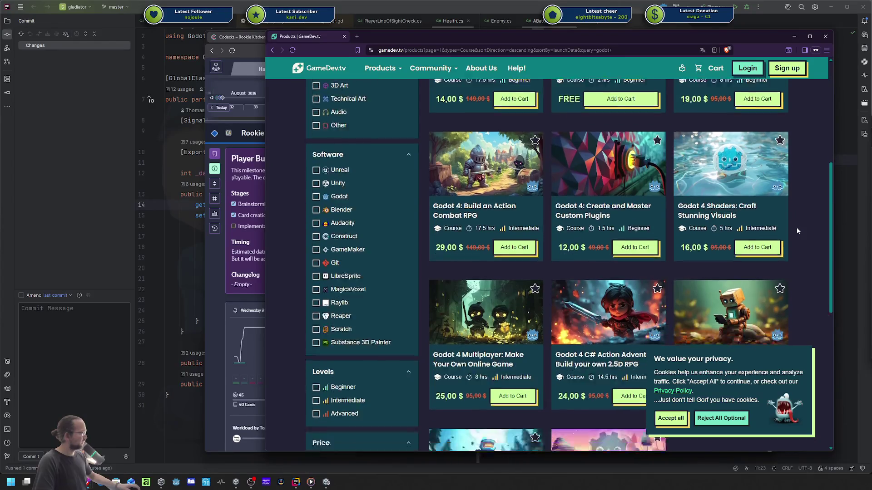
pyautogui.scroll(-2, 796, 231)
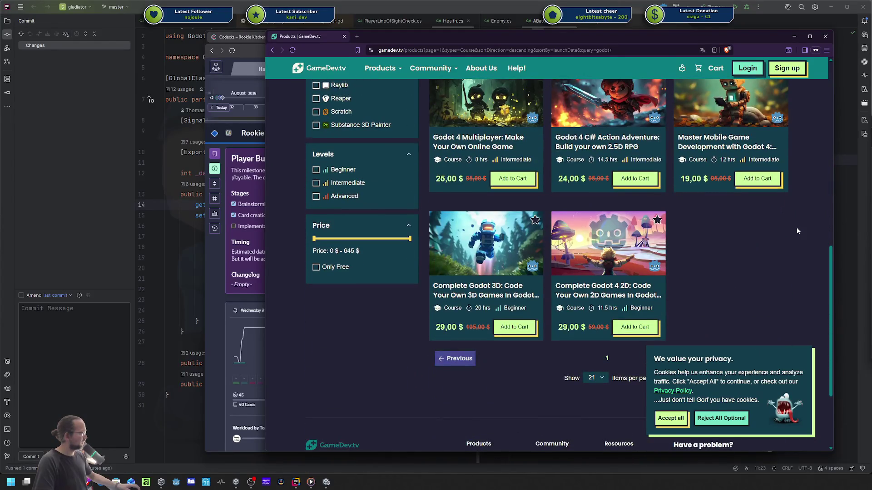
pyautogui.scroll(9, 794, 233)
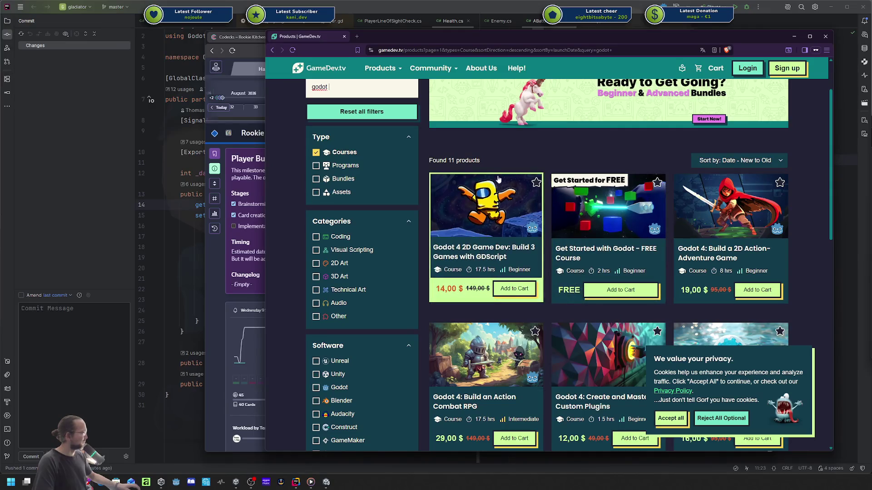
pyautogui.scroll(1, 408, 142)
pyautogui.scroll(1, 408, 142)
pyautogui.doubleClick(390, 155)
pyautogui.press('BackSpace')
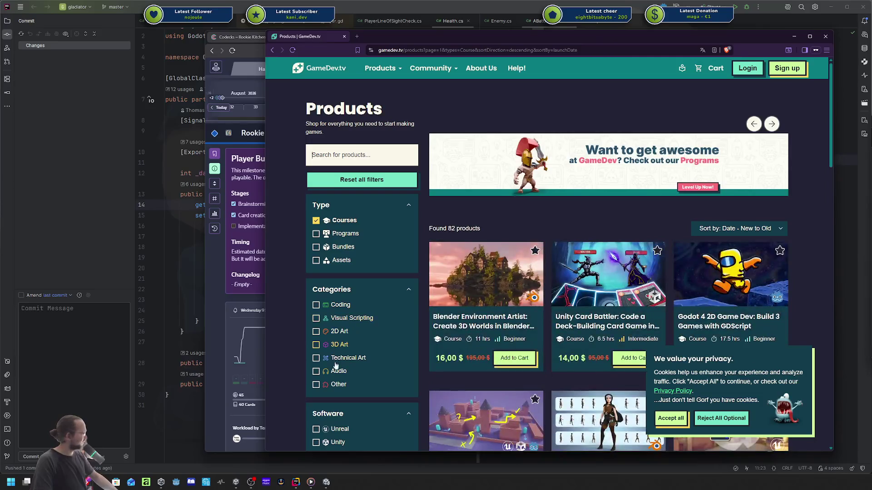
# - Filter to the Godot category, search 'shader', and open Godot 4 Shaders: Craft Stunning Visuals
pyautogui.scroll(-3, 336, 357)
pyautogui.click(336, 353)
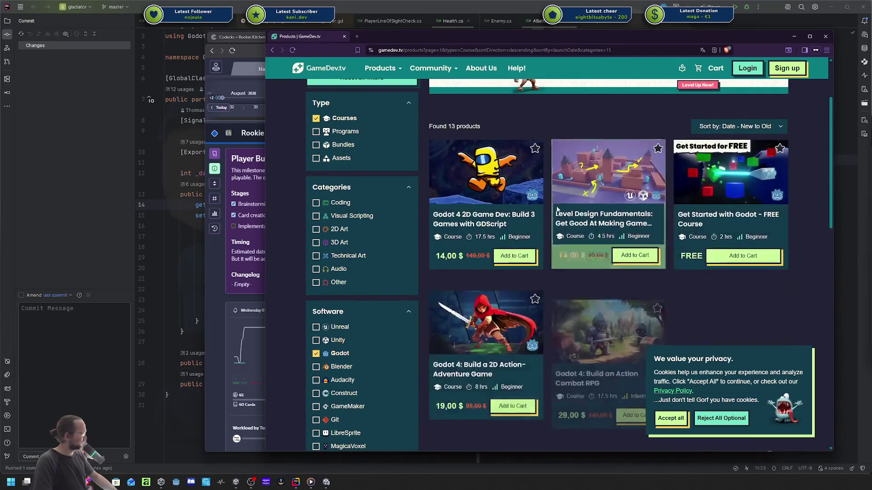
pyautogui.scroll(-2, 695, 232)
pyautogui.scroll(5, 545, 205)
pyautogui.click(350, 164)
pyautogui.write('shader')
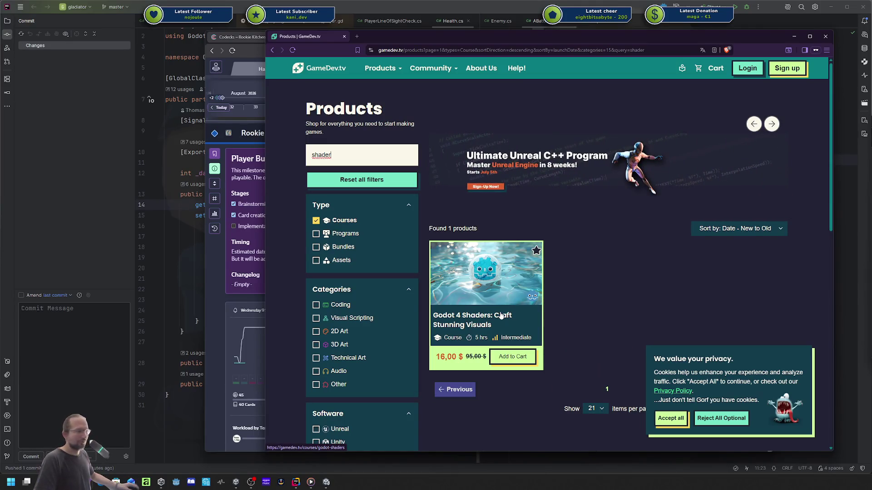
pyautogui.click(461, 289)
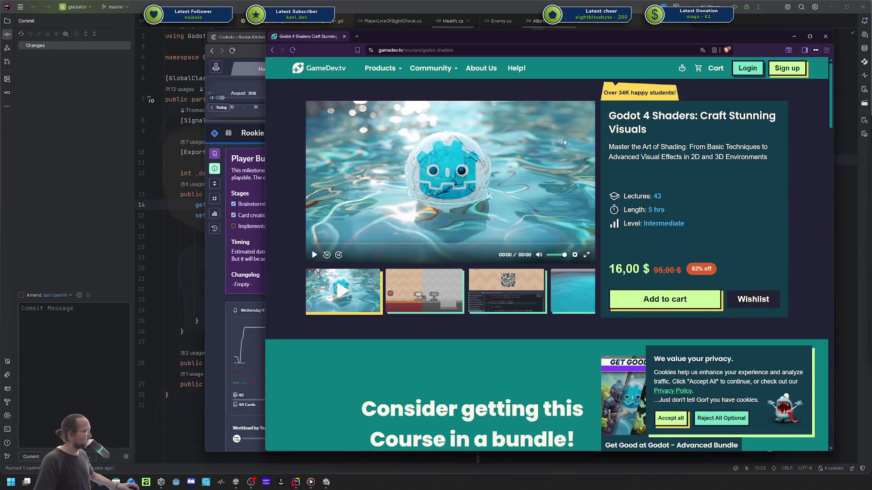
# - Flip through the shader course previews (code editor, water, red spheres), then close the course tab
pyautogui.click(438, 274)
pyautogui.click(530, 294)
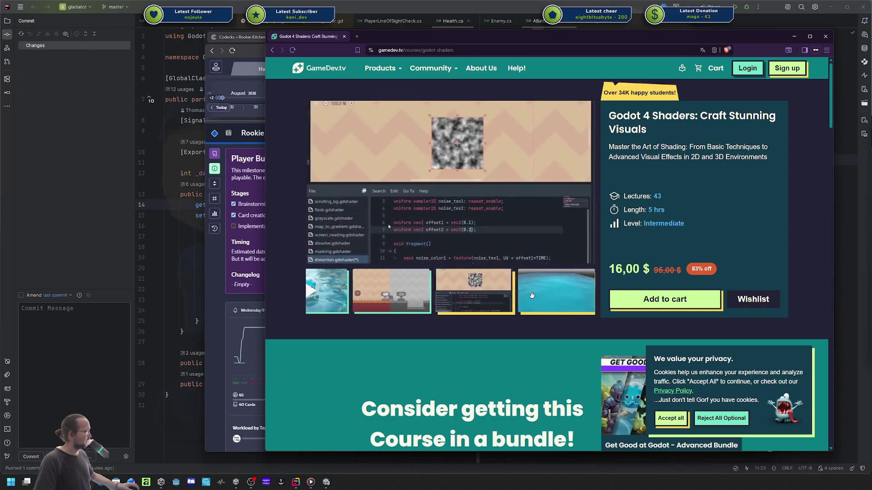
pyautogui.click(574, 293)
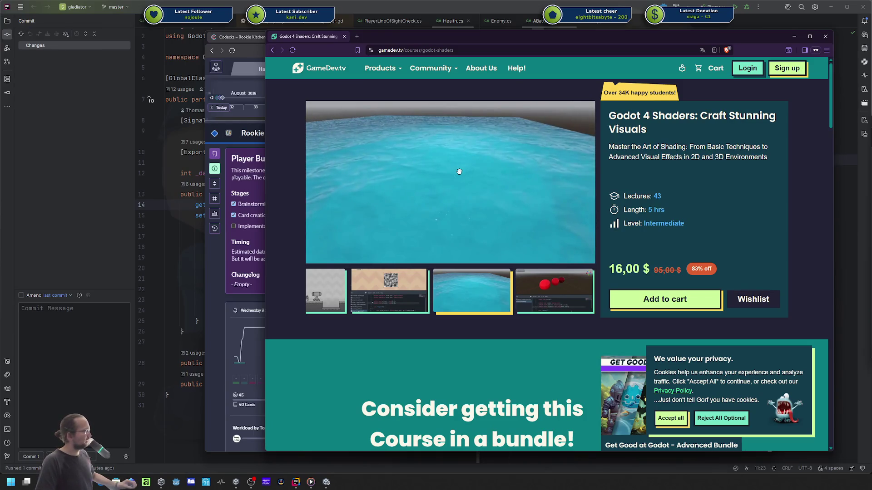
pyautogui.scroll(-4, 459, 170)
pyautogui.scroll(-12, 458, 174)
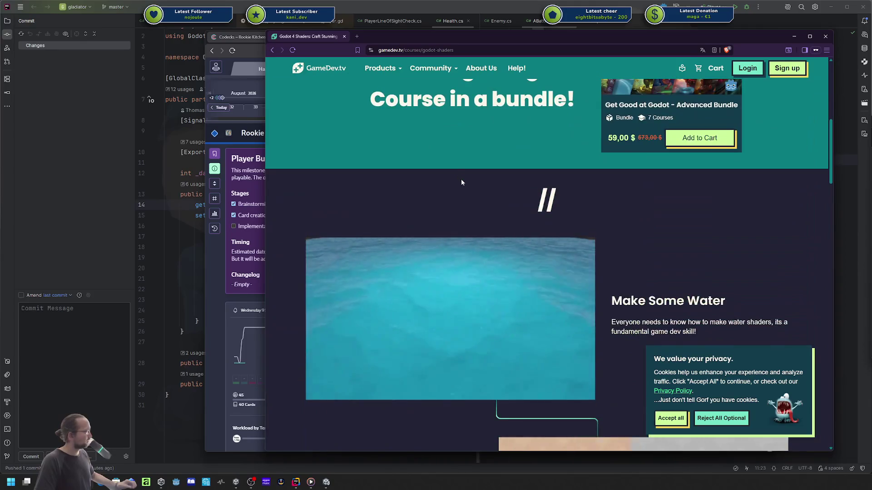
pyautogui.scroll(8, 585, 206)
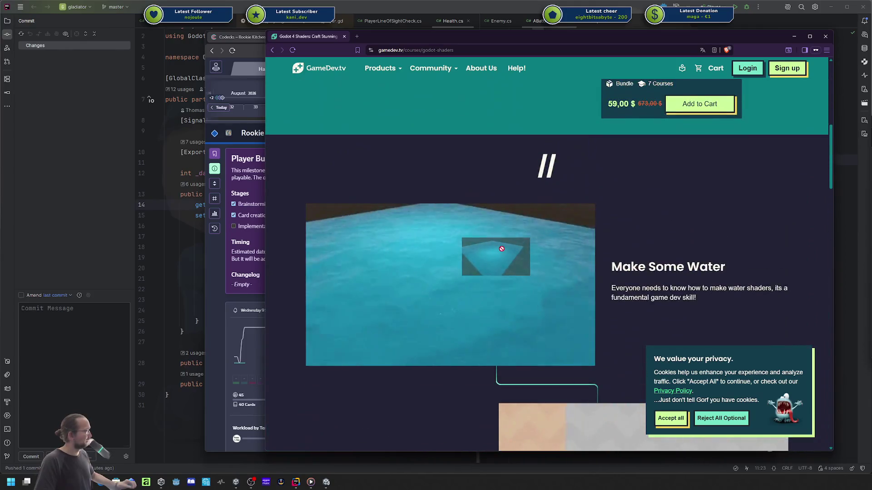
pyautogui.scroll(7, 568, 250)
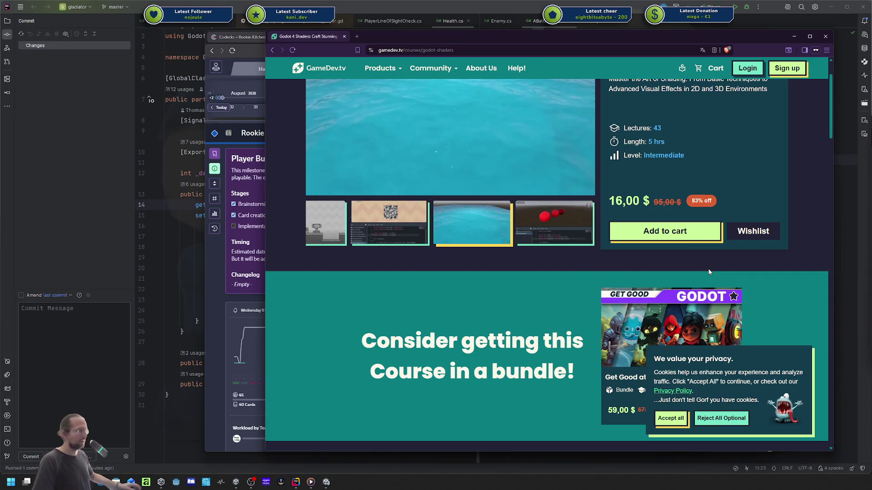
pyautogui.scroll(2, 590, 286)
pyautogui.click(549, 296)
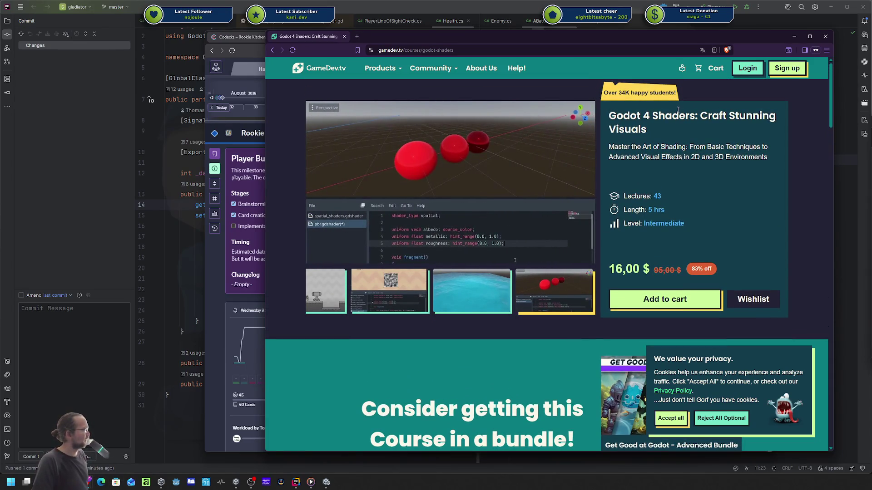
pyautogui.middleClick(323, 39)
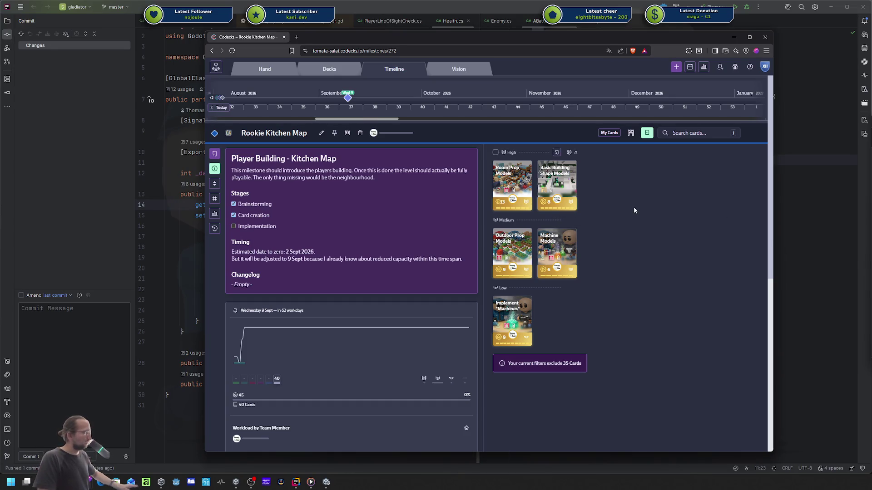
pyautogui.moveTo(570, 203)
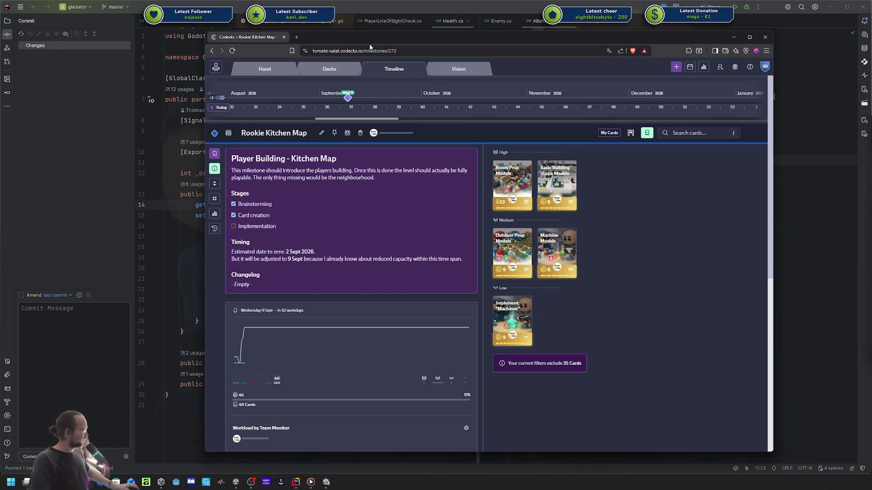
pyautogui.scroll(5, 449, 104)
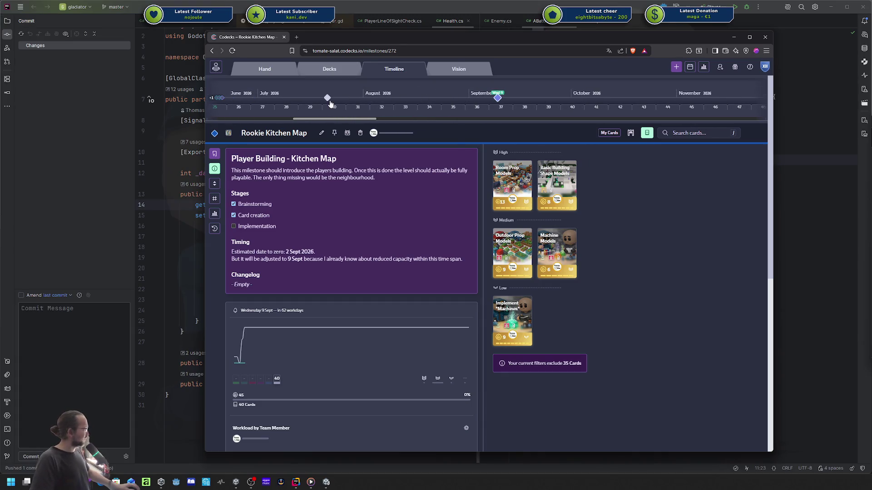
# - Open the Core Game Loop milestone, scroll through its changelog, then return to the Godot editor
pyautogui.click(327, 97)
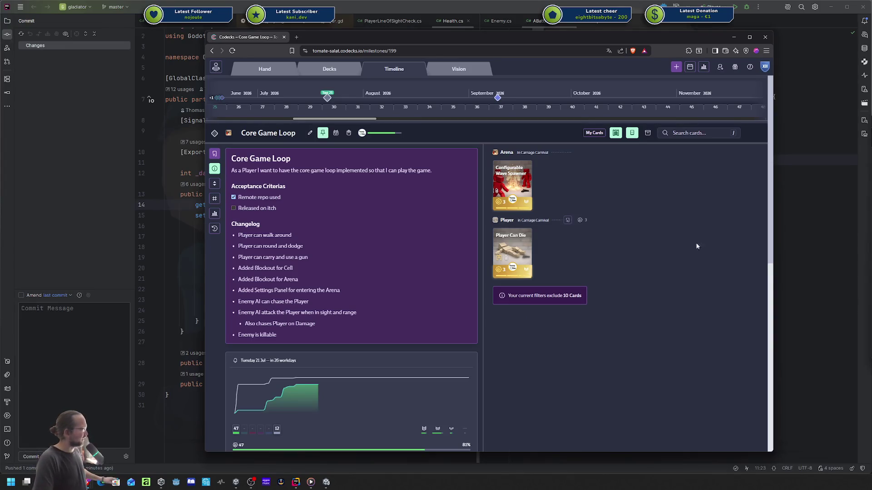
pyautogui.scroll(-1, 574, 300)
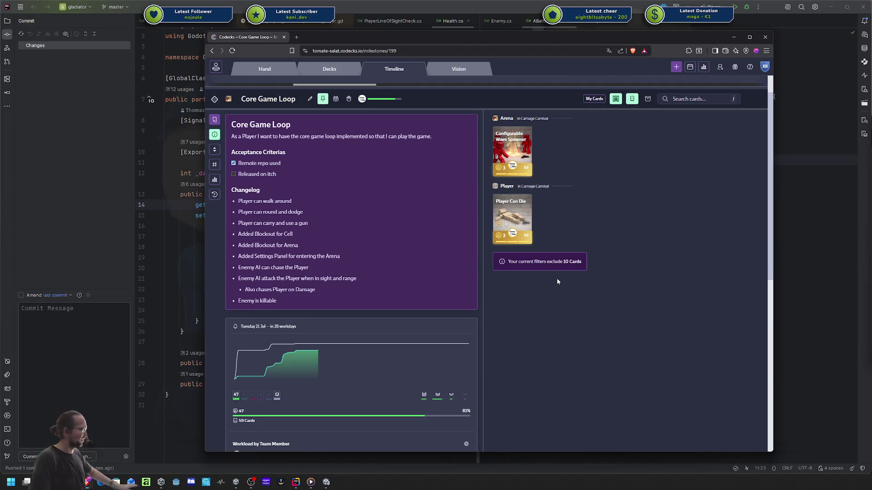
pyautogui.scroll(-2, 522, 286)
pyautogui.scroll(2, 508, 298)
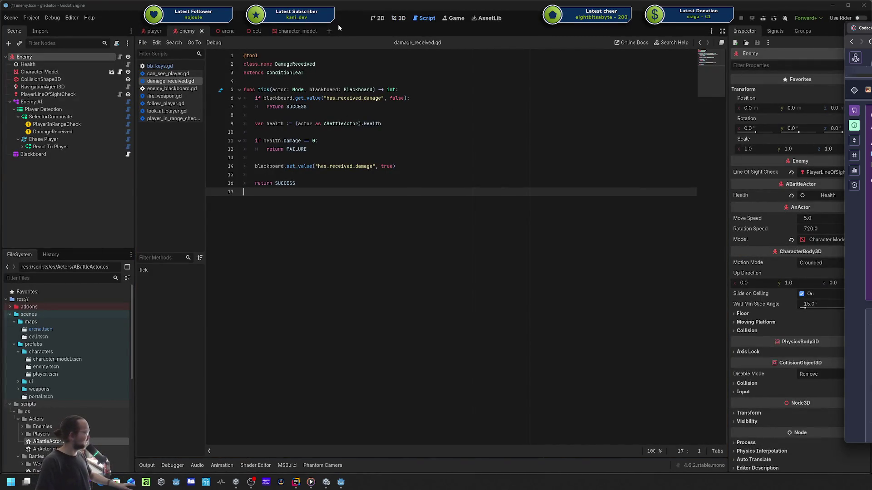
pyautogui.click(399, 18)
# - Deselect the Enemy node and orbit, pan and zoom around the red capsule enemy
pyautogui.scroll(-3, 454, 204)
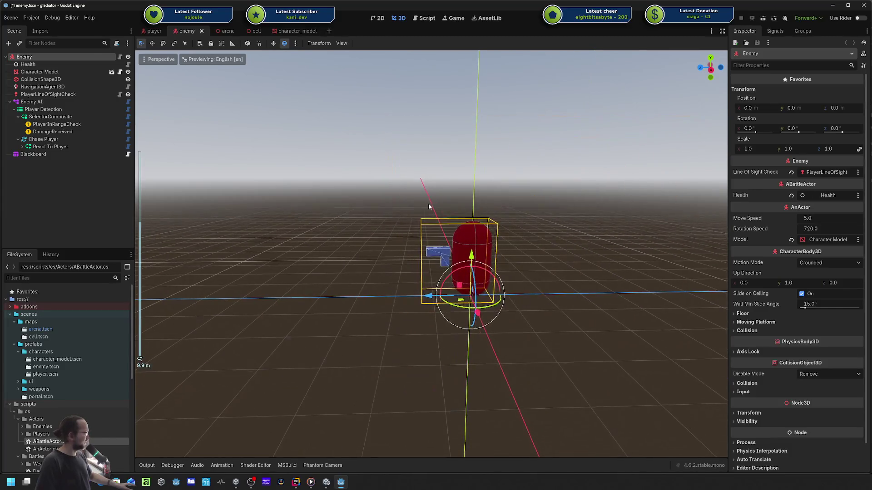
pyautogui.click(429, 207)
pyautogui.scroll(3, 429, 207)
pyautogui.moveTo(432, 254); pyautogui.dragTo(339, 254)
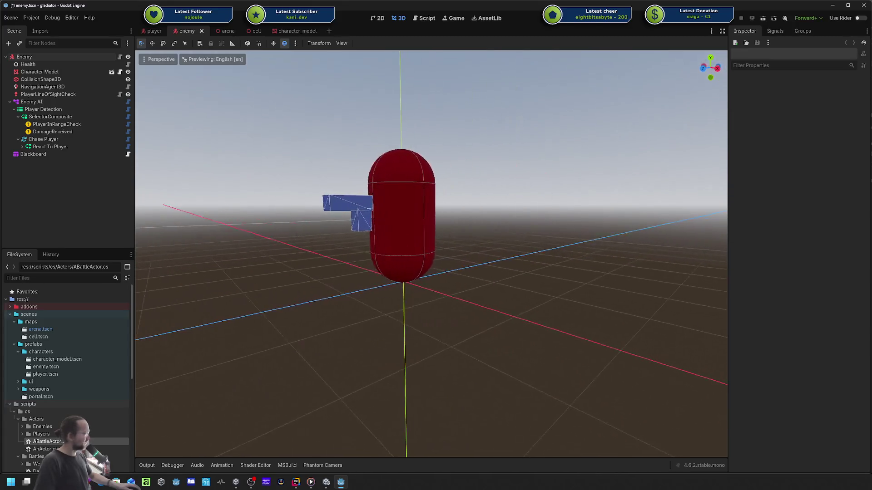
pyautogui.scroll(2, 418, 204)
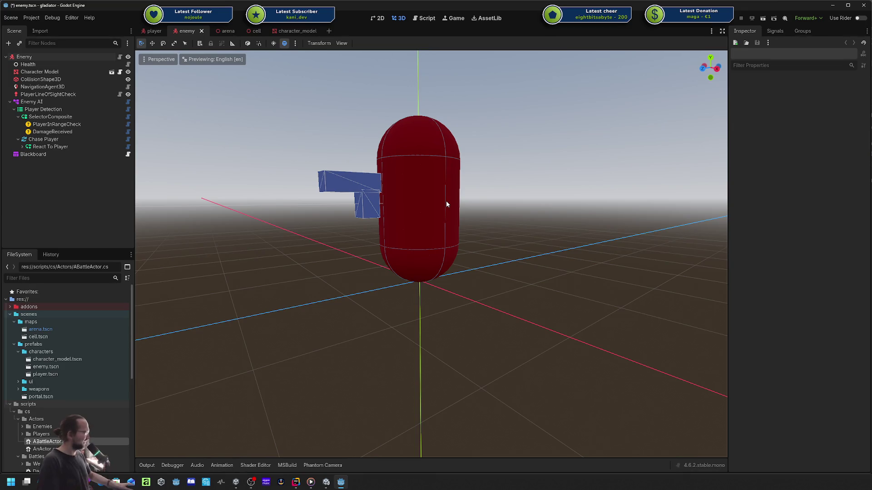
pyautogui.moveTo(576, 127)
pyautogui.mouseDown()
pyautogui.moveTo(536, 131)
pyautogui.moveTo(545, 132)
pyautogui.moveTo(293, 241)
pyautogui.mouseUp()
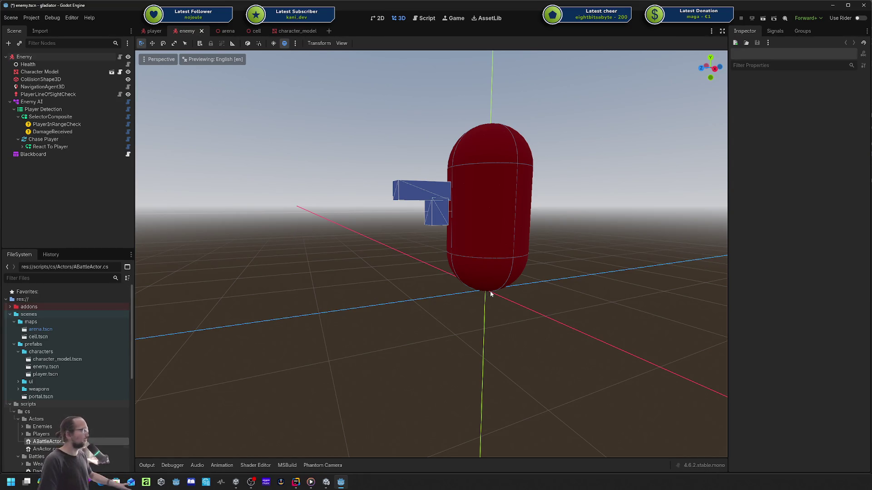
pyautogui.moveTo(495, 292); pyautogui.dragTo(560, 258)
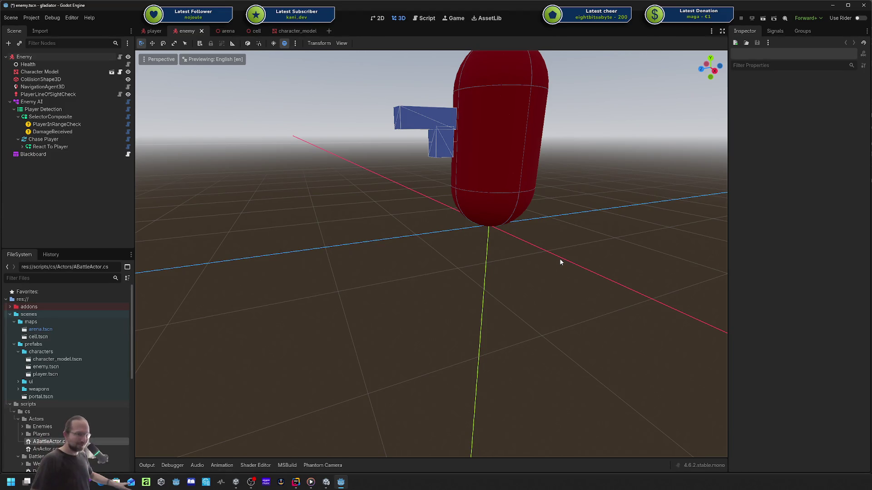
pyautogui.scroll(-5, 559, 257)
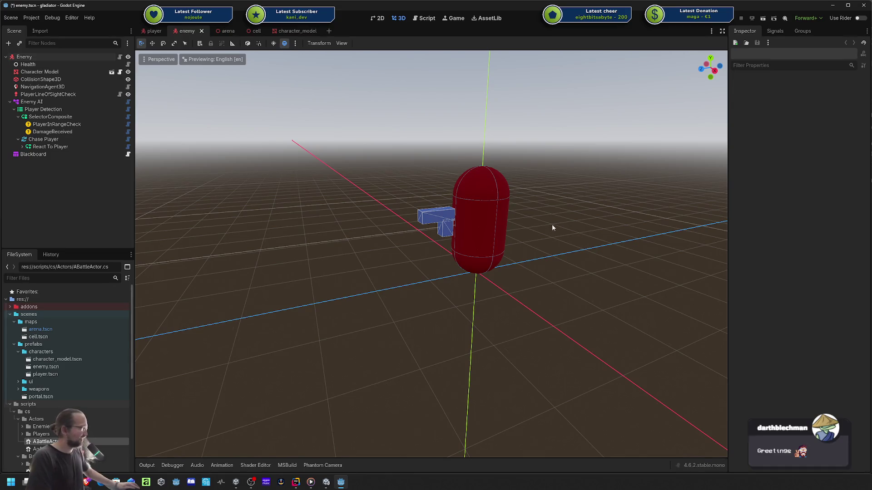
pyautogui.moveTo(560, 227); pyautogui.dragTo(562, 228)
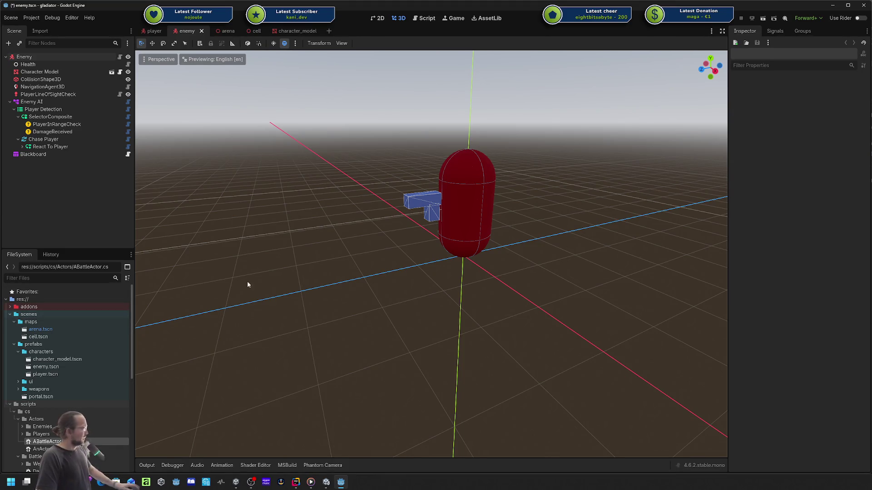
# - Orbit and zoom further around the red capsule, then switch to the browser with the helmet sketches
pyautogui.moveTo(432, 254); pyautogui.dragTo(273, 254)
pyautogui.scroll(3, 431, 255)
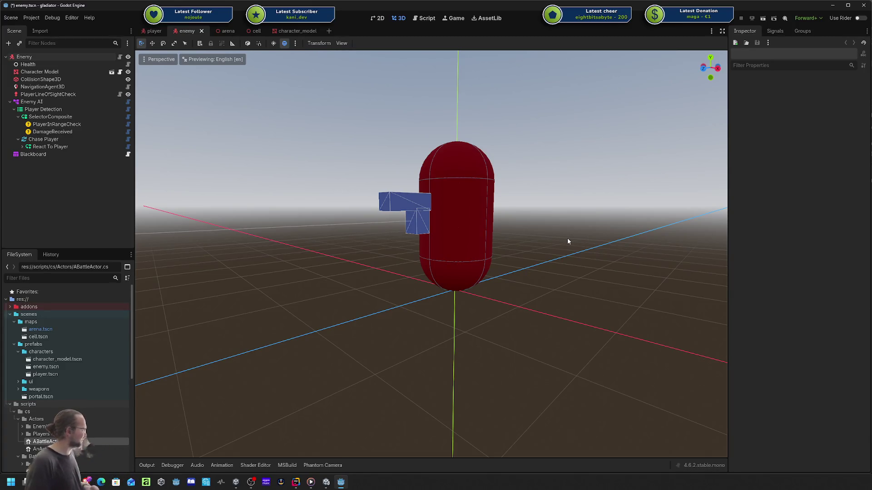
pyautogui.moveTo(568, 238); pyautogui.dragTo(571, 215)
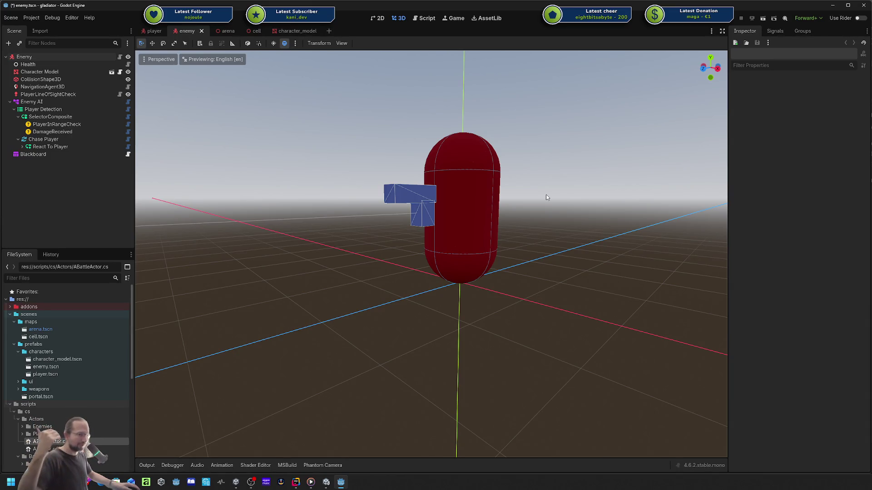
pyautogui.moveTo(546, 197); pyautogui.dragTo(549, 196)
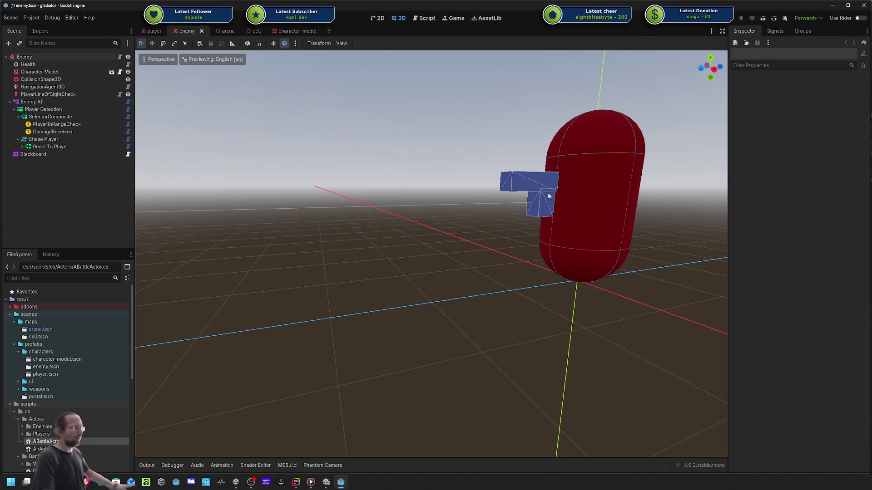
pyautogui.hotkey('alt', 'Tab')
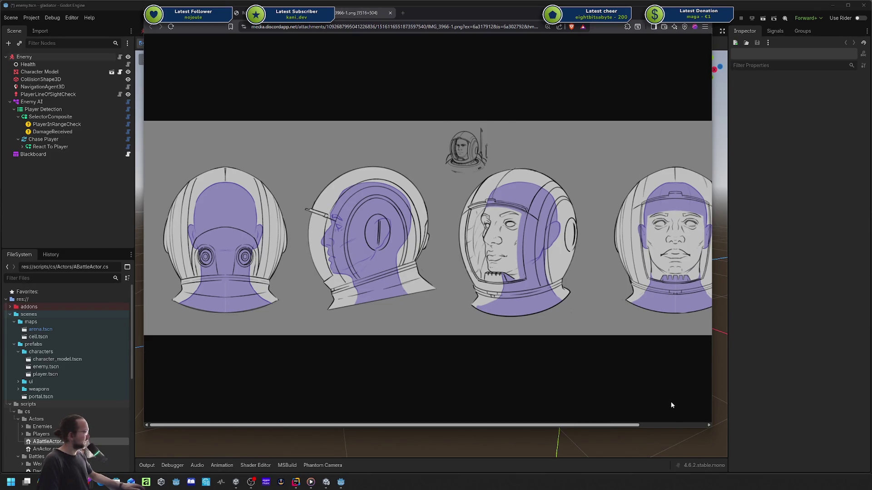
# - Enlarge the browser window and compare the plain and spiked helmet concept images
pyautogui.moveTo(146, 428); pyautogui.dragTo(106, 442)
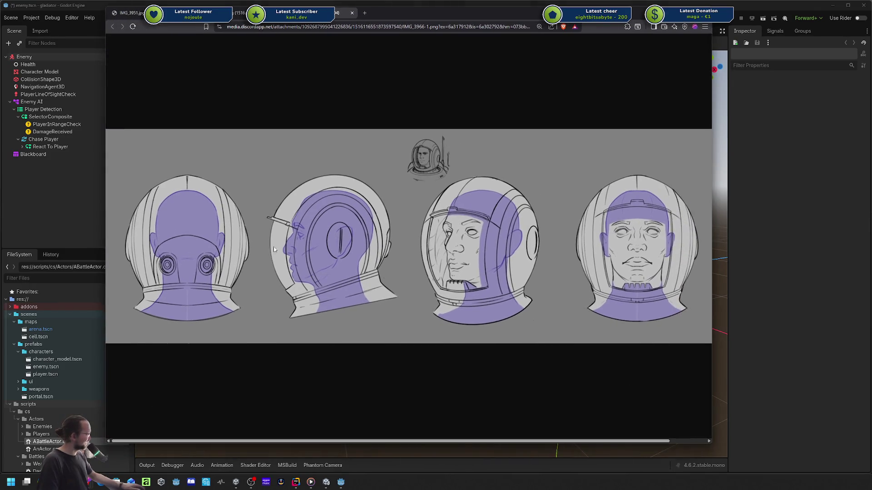
pyautogui.click(272, 12)
pyautogui.click(317, 13)
pyautogui.hotkey('ctrl', 'shift', 'Tab')
pyautogui.hotkey('ctrl', 'Tab')
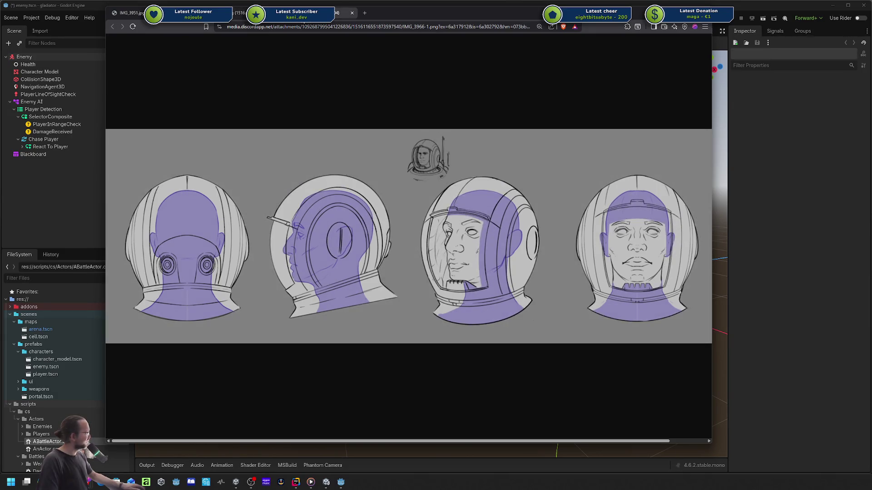
pyautogui.hotkey('ctrl', 'shift', 'Tab')
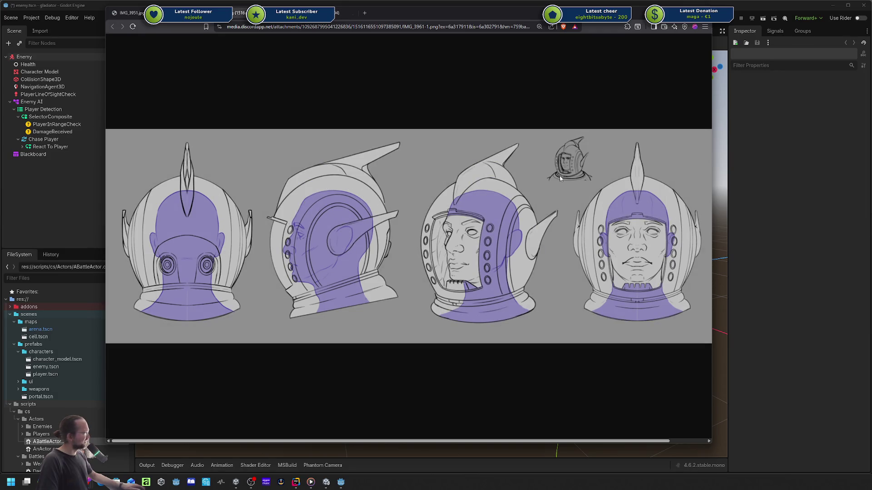
pyautogui.hotkey('ctrl', 'Tab')
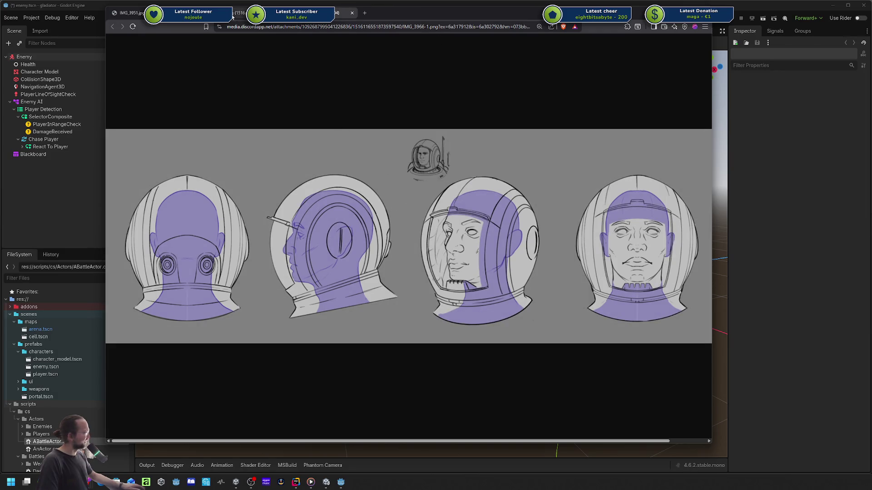
pyautogui.hotkey('ctrl', 'shift', 'Tab')
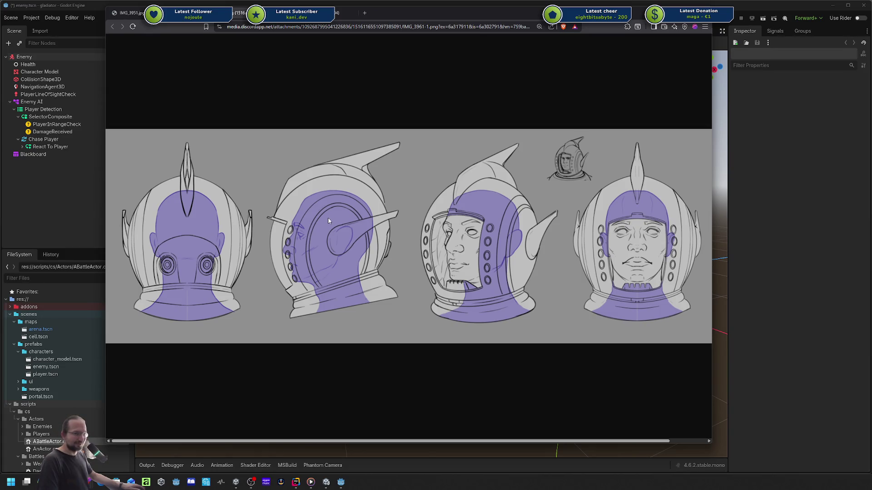
# - View the spacesuit lineup zoomed out to fit, then switch to the Discord window
pyautogui.hotkey('ctrl', 'shift', 'Tab')
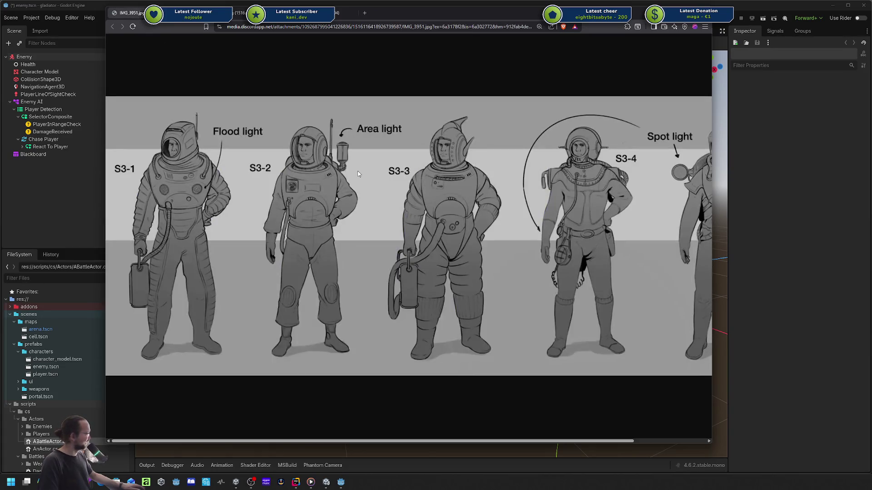
pyautogui.hotkey('ctrl', '-')
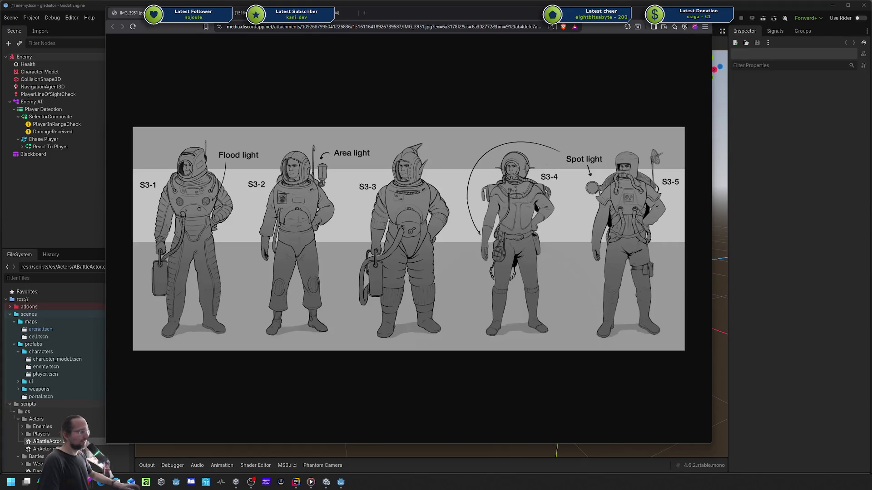
pyautogui.hotkey('alt', 'Tab')
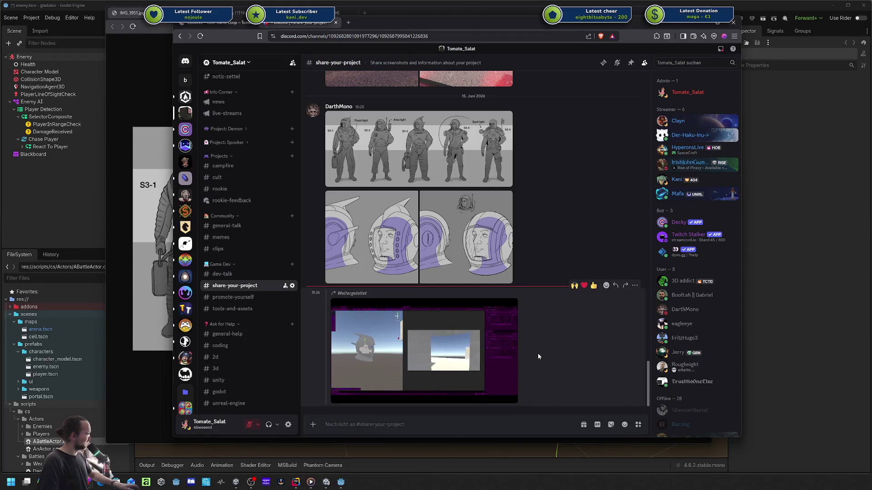
# - Watch the forwarded video clip in share-your-project and drag the Discord window rightward
pyautogui.moveTo(381, 340)
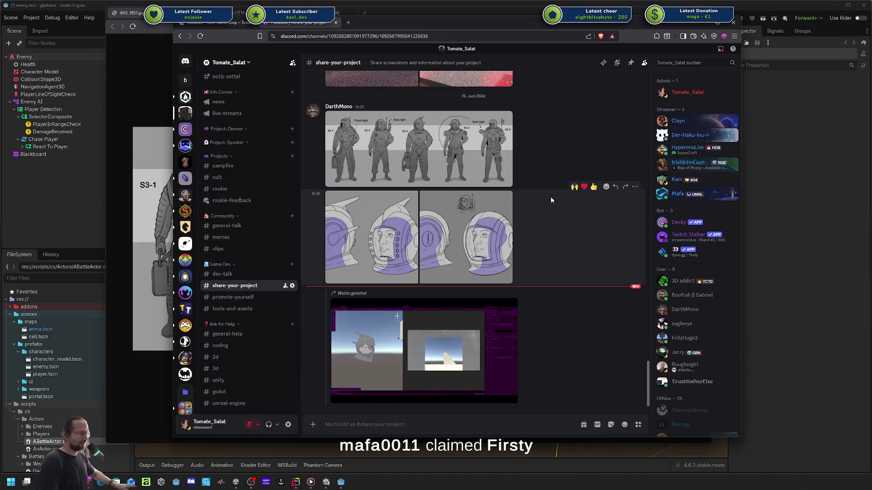
pyautogui.moveTo(435, 347)
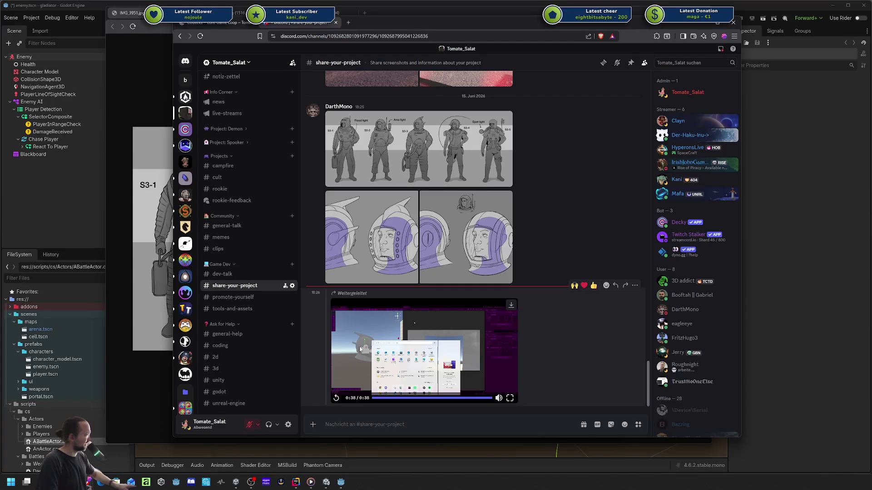
pyautogui.moveTo(369, 22); pyautogui.dragTo(437, 28)
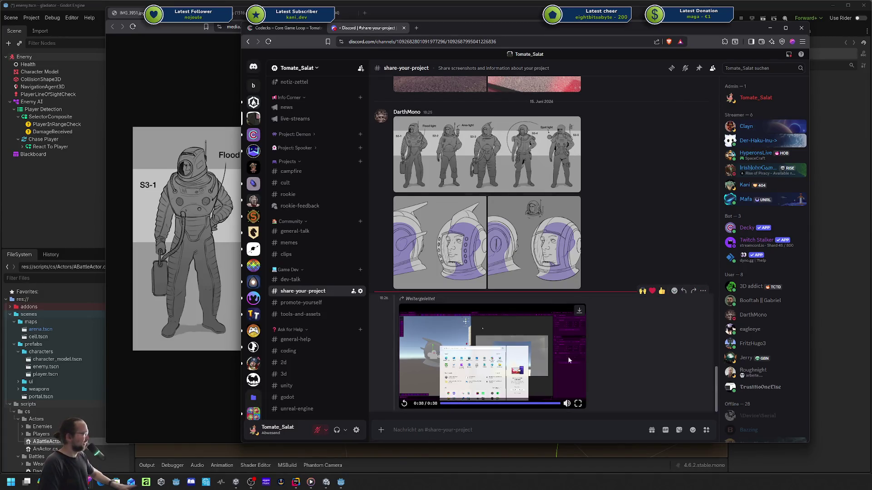
# - Replay the embedded clip from partway, then drag the chat window right and down to uncover the concept sheet
pyautogui.click(467, 403)
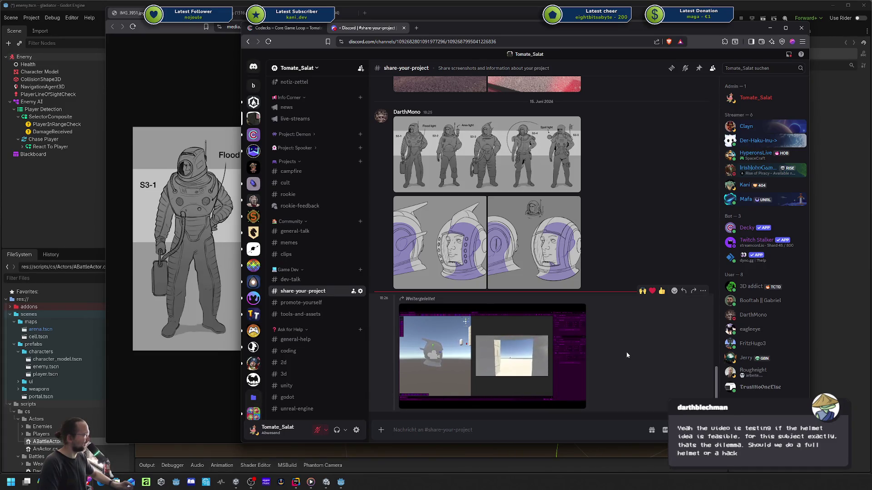
pyautogui.moveTo(554, 350)
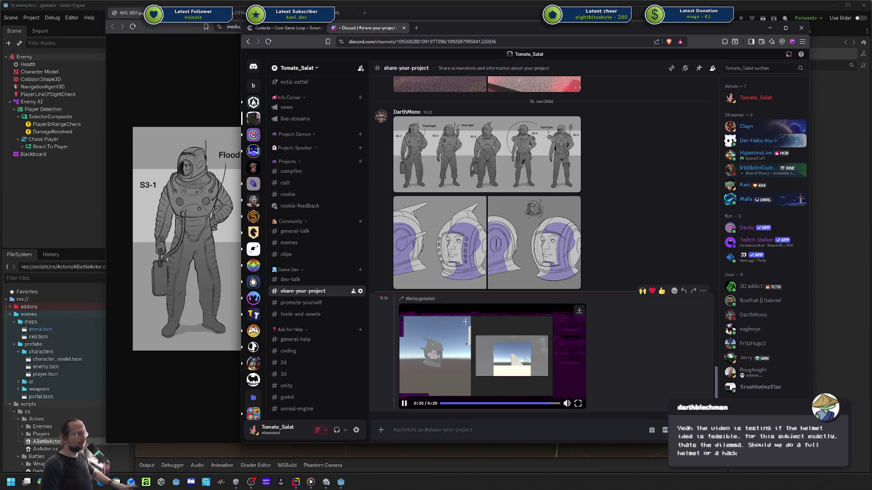
pyautogui.moveTo(474, 25)
pyautogui.mouseDown()
pyautogui.moveTo(698, 43)
pyautogui.moveTo(609, 40)
pyautogui.mouseUp()
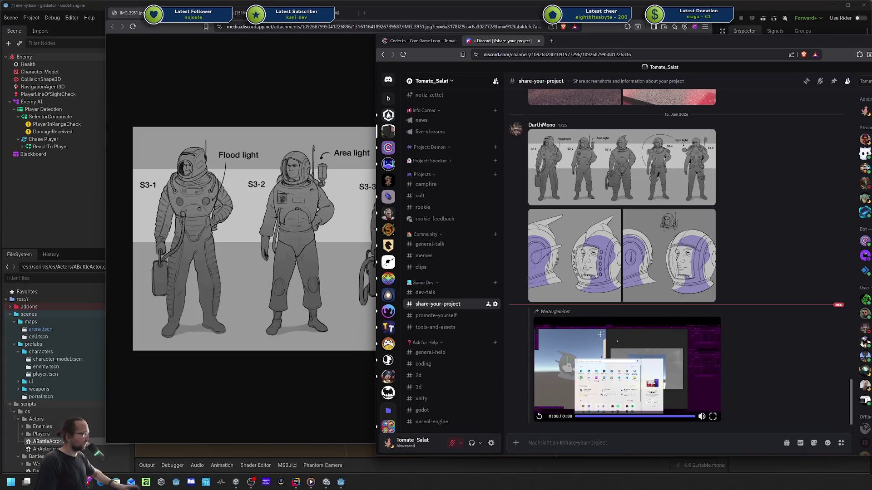
pyautogui.click(539, 416)
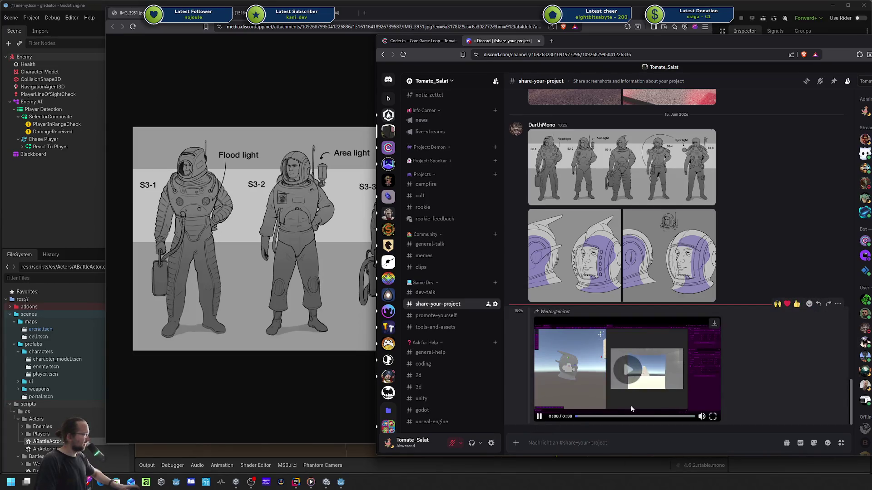
pyautogui.click(653, 417)
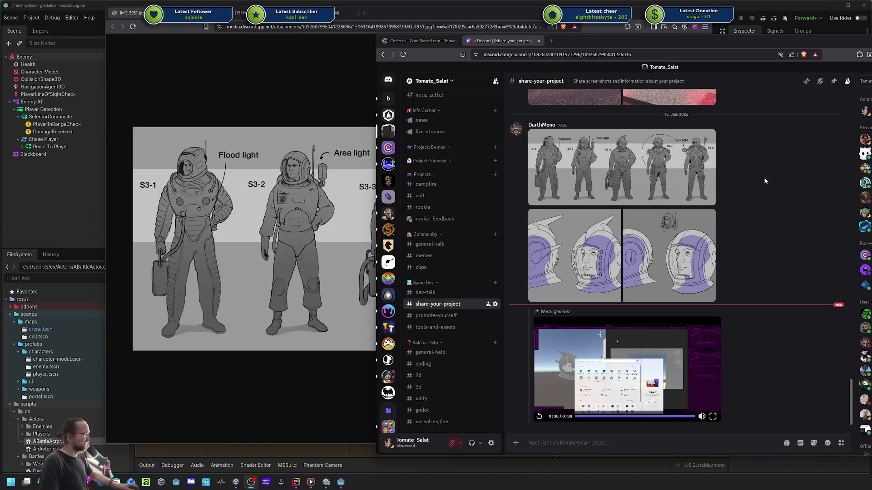
pyautogui.scroll(5, 797, 212)
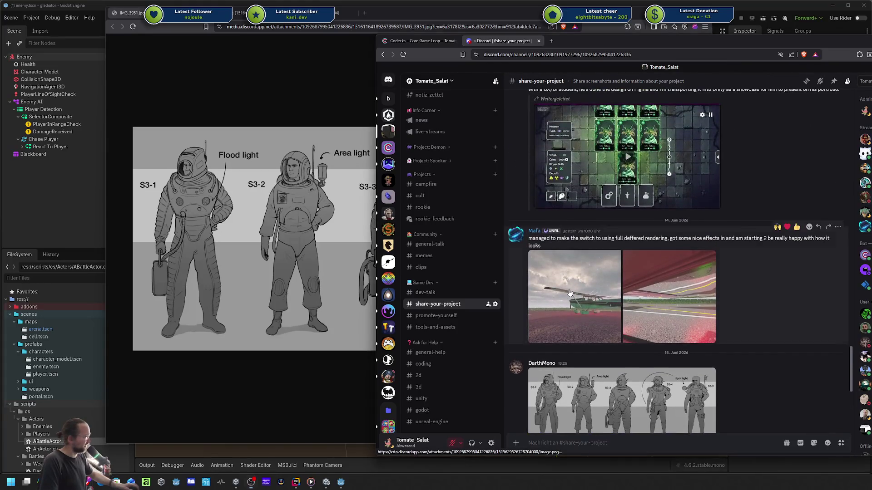
# - View the airplane rendering screenshots full size, including the cockpit interior view
pyautogui.click(563, 295)
pyautogui.moveTo(723, 47); pyautogui.dragTo(632, 49)
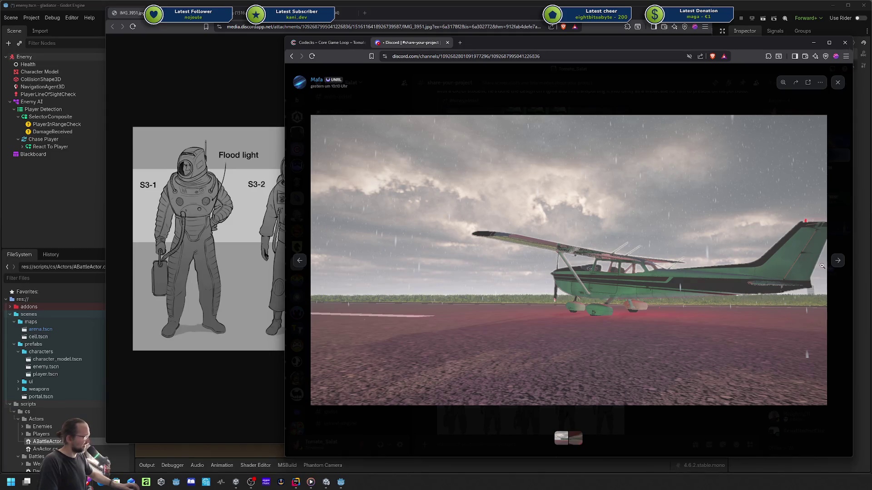
pyautogui.click(837, 262)
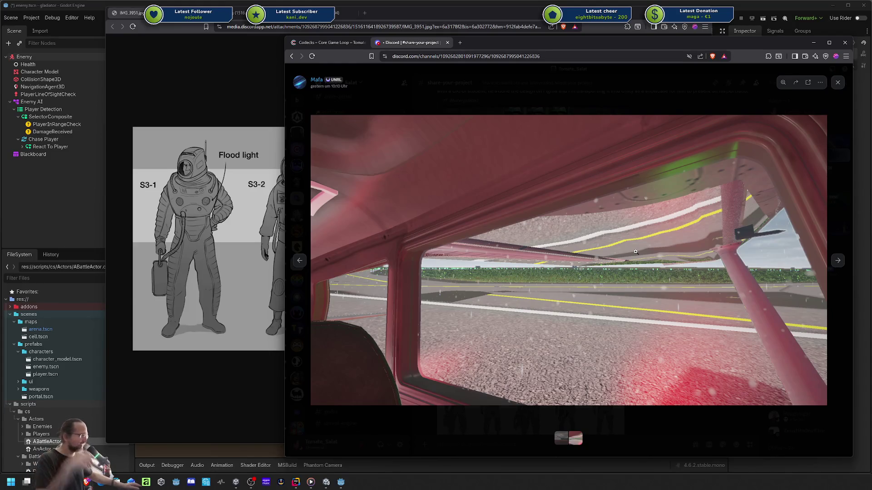
# - Close the image viewer and move the chat window clear of the space-suit concept sheet
pyautogui.press('Escape')
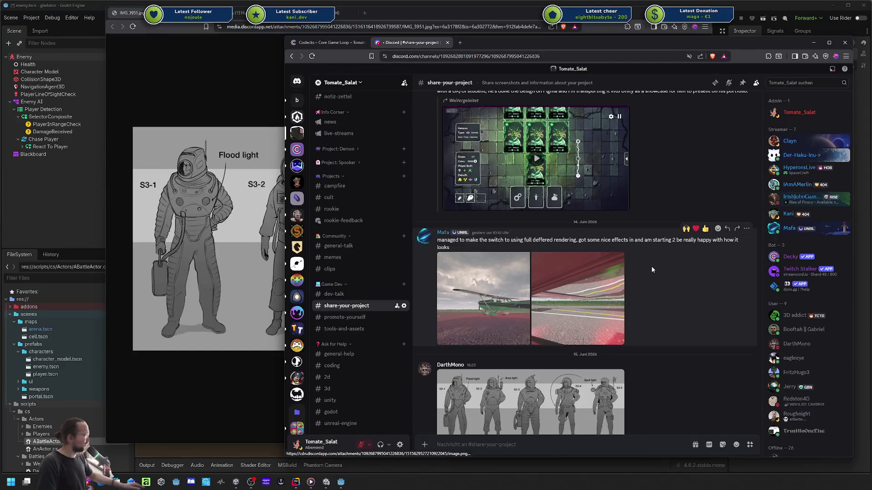
pyautogui.moveTo(509, 44)
pyautogui.mouseDown()
pyautogui.moveTo(626, 73)
pyautogui.moveTo(871, 91)
pyautogui.moveTo(871, 104)
pyautogui.mouseUp()
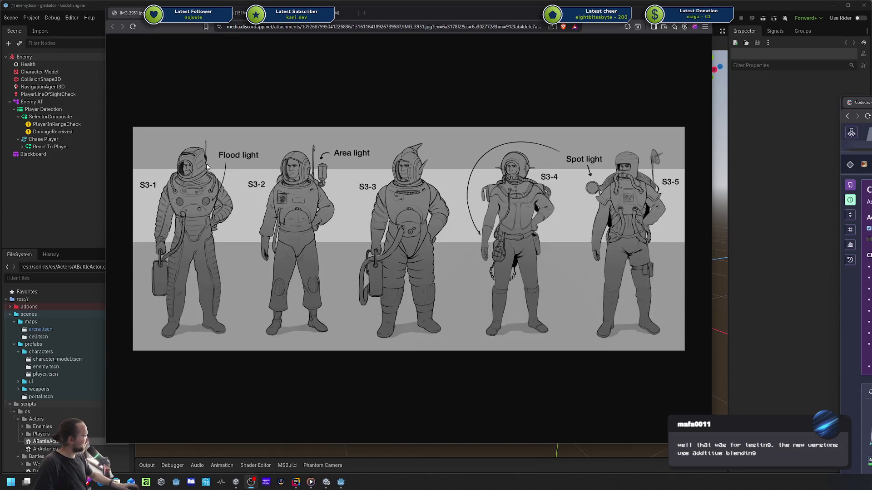
# - Close the extra concept image tab, then bring the 'deutsche urlauber socken und sandalen' image results over the art
pyautogui.hotkey('ctrl', 'Tab')
pyautogui.hotkey('ctrl', 'Tab')
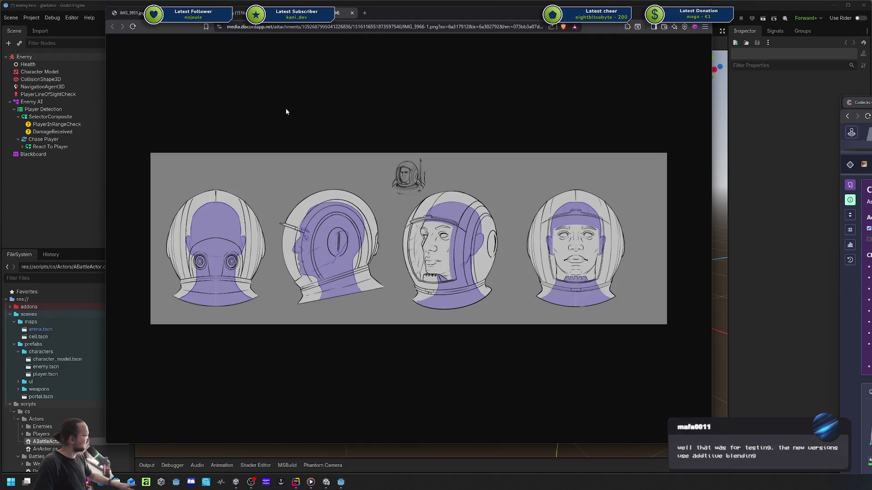
pyautogui.hotkey('ctrl', 'shift', 'Tab')
pyautogui.hotkey('ctrl', 'Tab')
pyautogui.hotkey('ctrl', 'w')
pyautogui.hotkey('ctrl', 'w')
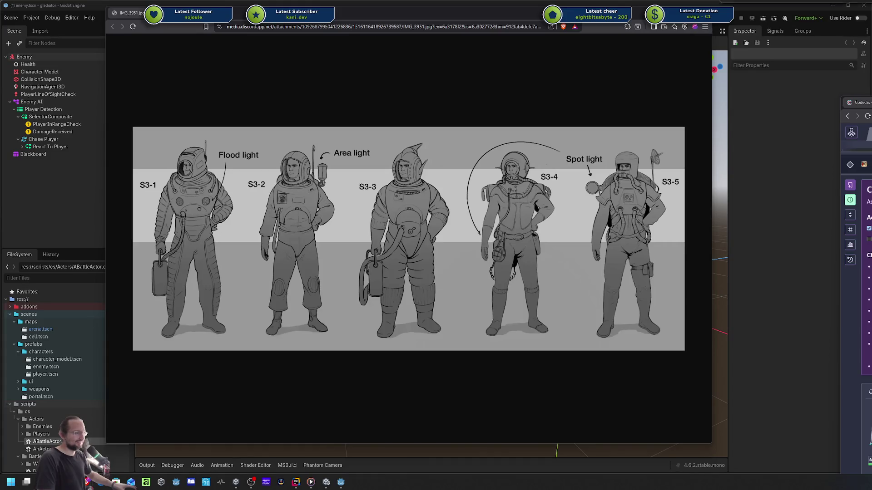
pyautogui.moveTo(871, 77)
pyautogui.mouseDown()
pyautogui.moveTo(508, 73)
pyautogui.moveTo(401, 56)
pyautogui.mouseUp()
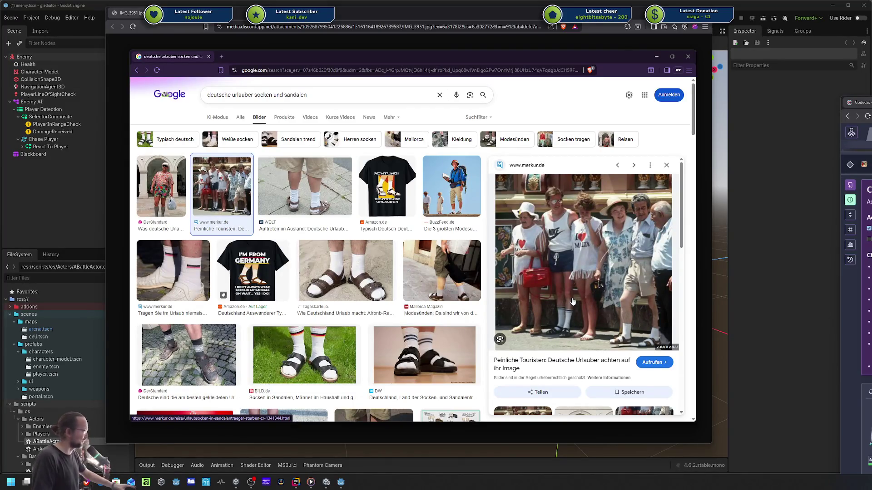
# - Scroll the search results and preview the DEUTSCH socks-and-sandals Facebook result
pyautogui.scroll(-2, 564, 307)
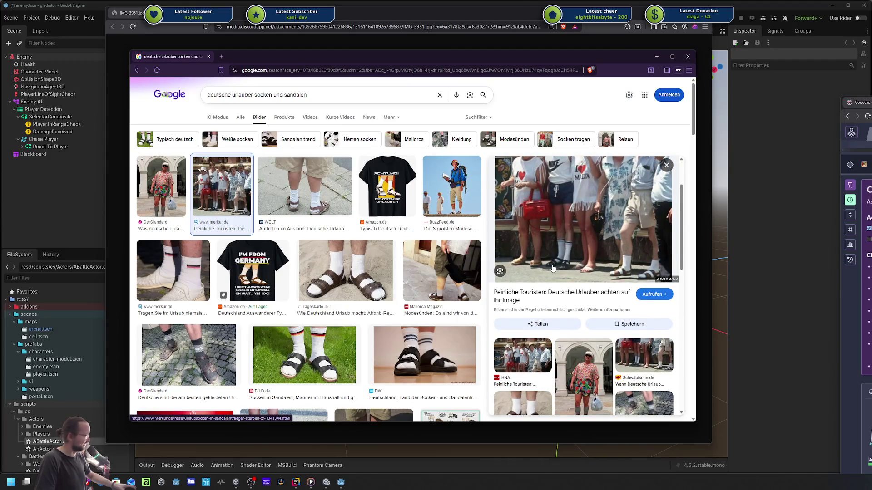
pyautogui.scroll(-1, 552, 269)
pyautogui.scroll(-2, 364, 244)
pyautogui.scroll(-2, 363, 244)
pyautogui.click(384, 234)
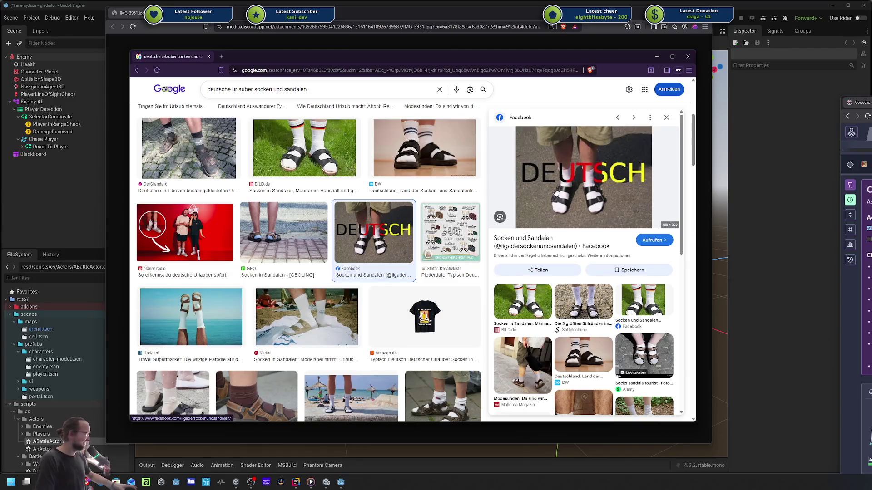
pyautogui.scroll(-1, 517, 244)
pyautogui.scroll(1, 517, 244)
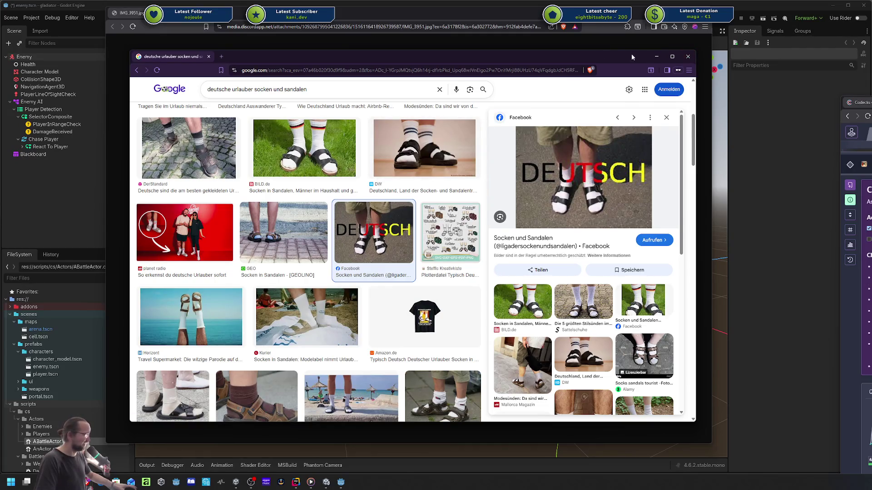
# - Close the image search window and the concept art tab to return toward Godot
pyautogui.click(657, 56)
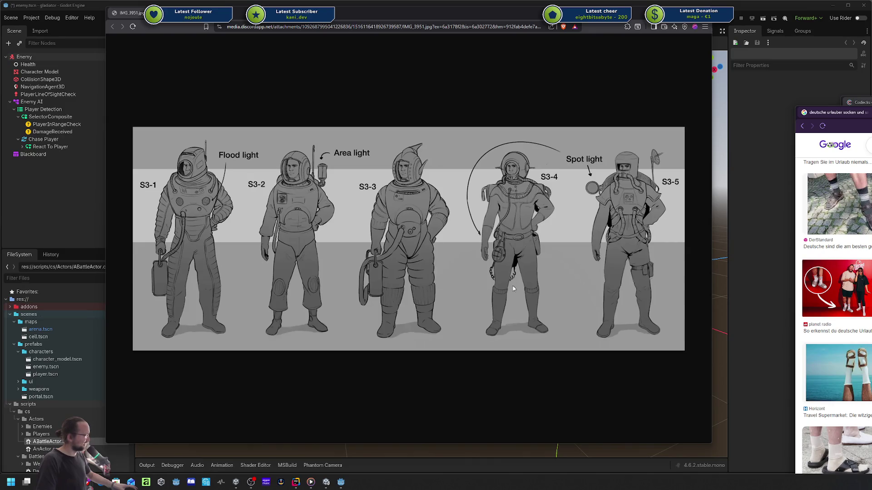
pyautogui.moveTo(865, 114); pyautogui.dragTo(457, 98)
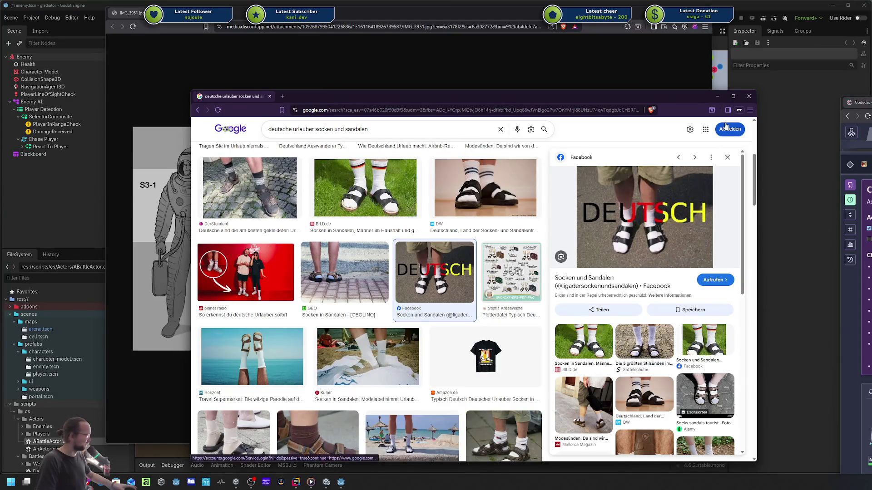
pyautogui.click(749, 97)
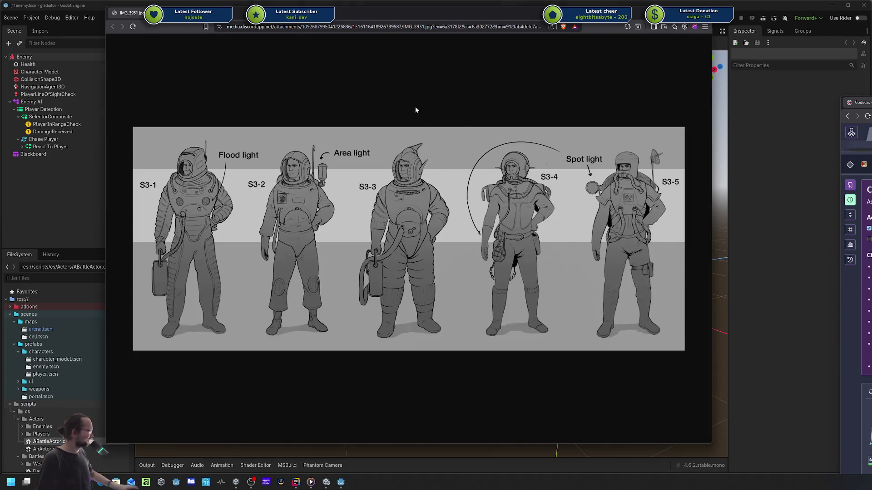
pyautogui.hotkey('ctrl', 'w')
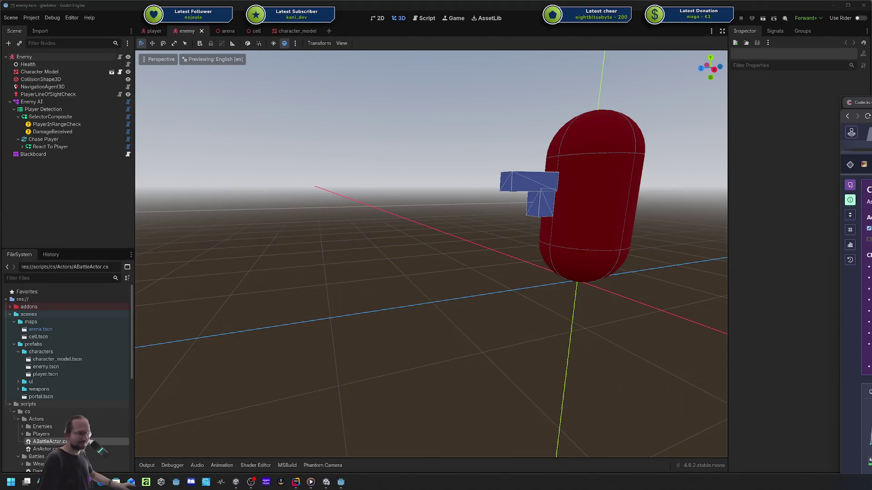
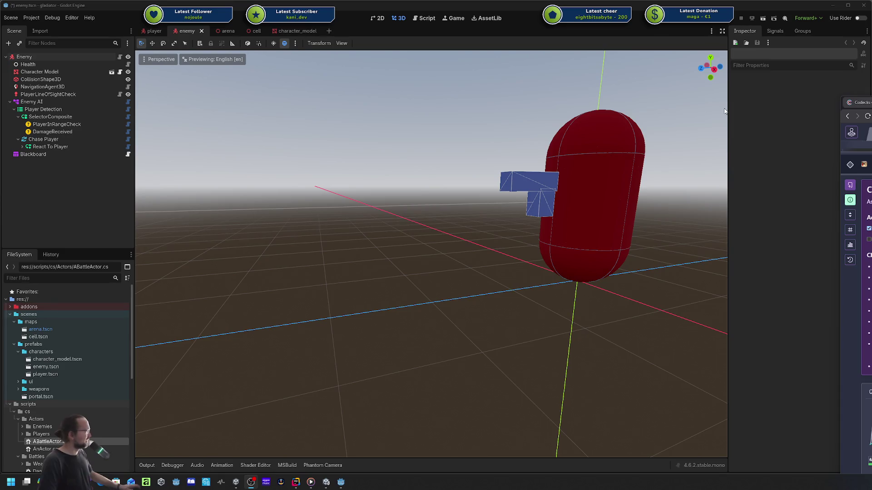
# - Bring the Codecks board over Godot and scroll through the Core Game Loop milestone
pyautogui.moveTo(860, 102)
pyautogui.mouseDown()
pyautogui.moveTo(682, 36)
pyautogui.moveTo(397, 53)
pyautogui.mouseUp()
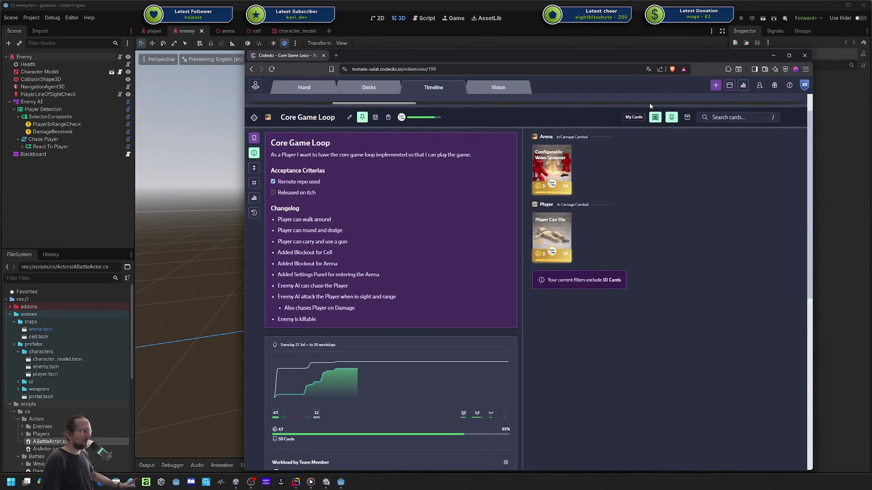
pyautogui.scroll(-2, 371, 200)
pyautogui.scroll(1, 372, 201)
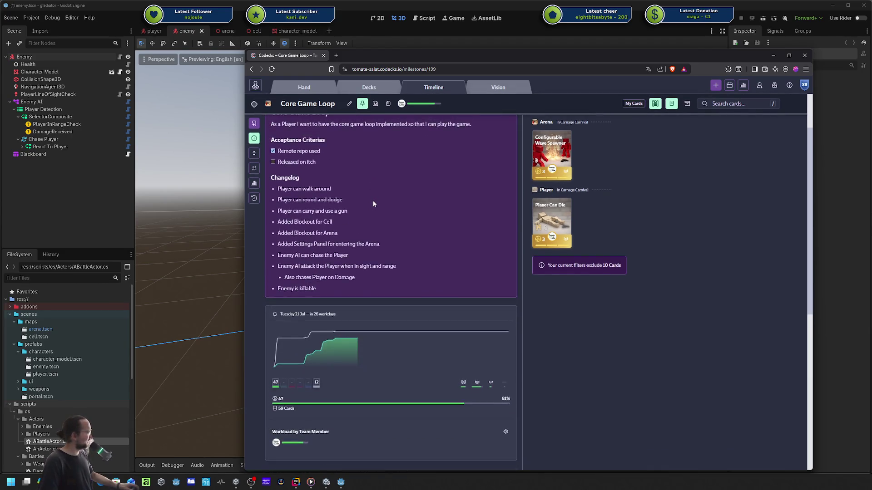
pyautogui.scroll(-2, 379, 199)
pyautogui.scroll(5, 386, 200)
pyautogui.moveTo(651, 240)
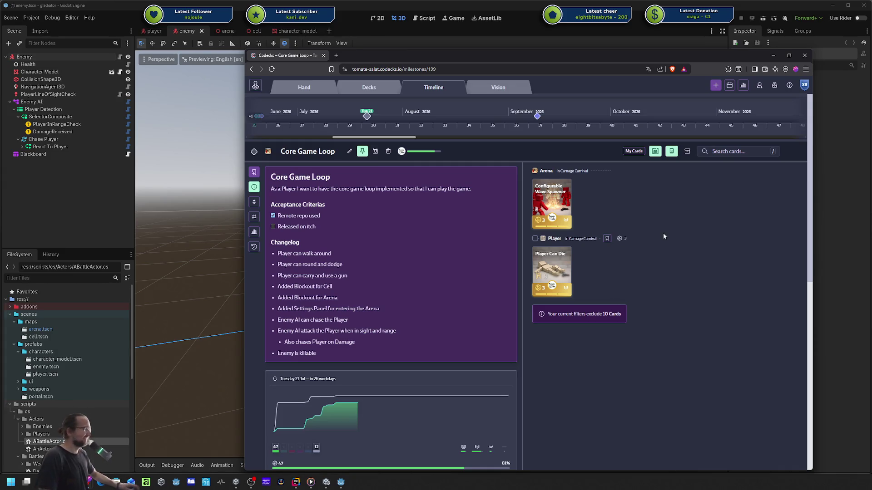
# - Reposition and shrink the Codecks window over the editor
pyautogui.moveTo(406, 65); pyautogui.dragTo(383, 56)
pyautogui.moveTo(221, 41); pyautogui.dragTo(214, 65)
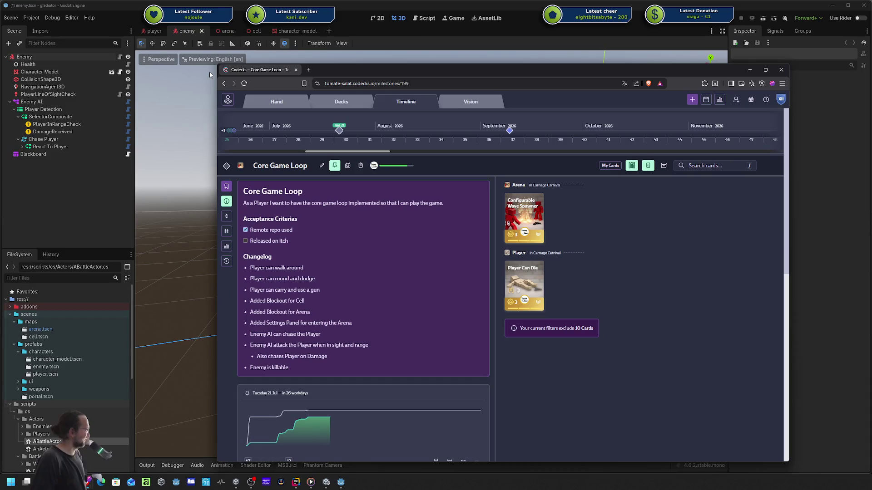
pyautogui.moveTo(380, 75); pyautogui.dragTo(359, 58)
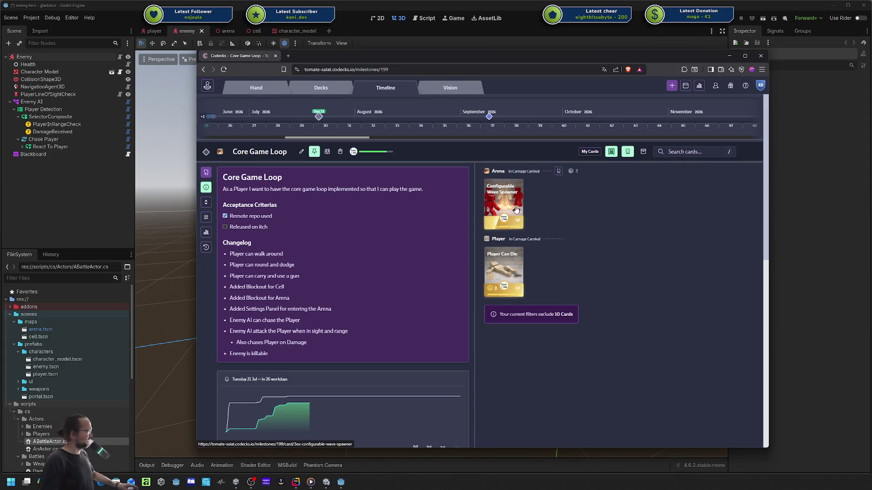
# - Open the Player Can Die card, then Configurable Wave Spawner, and move the board mostly off screen
pyautogui.click(512, 264)
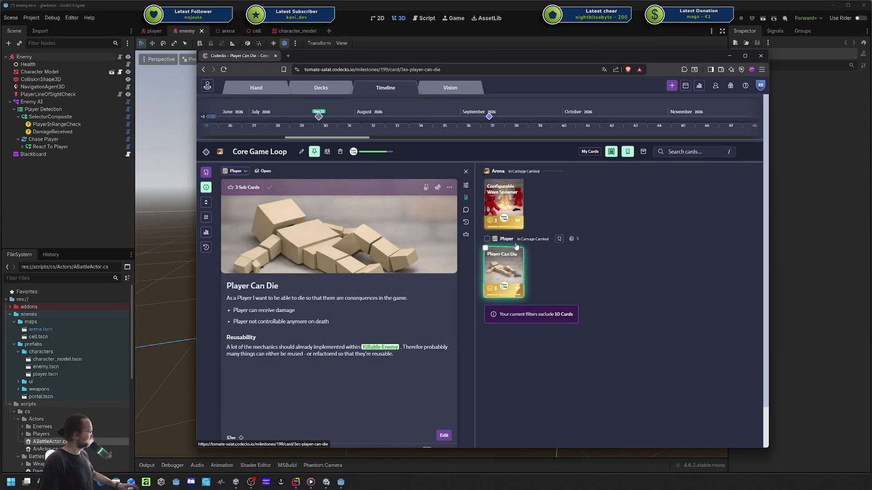
pyautogui.click(504, 202)
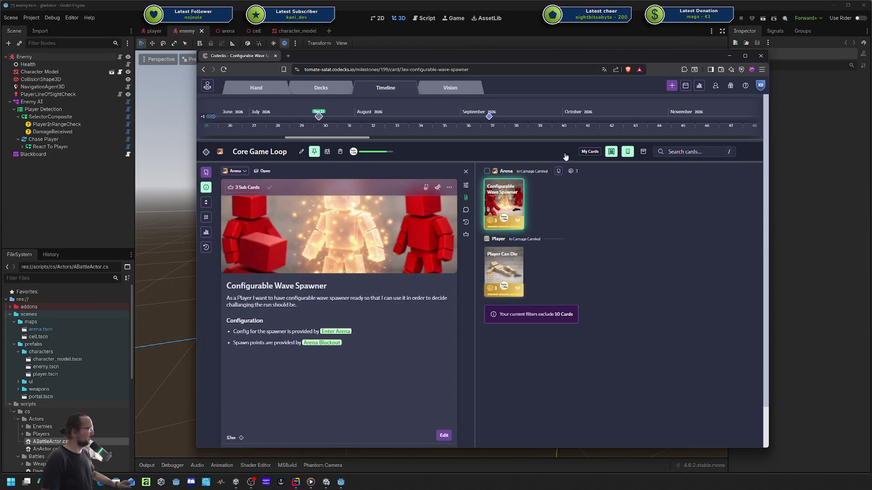
pyautogui.moveTo(575, 66)
pyautogui.mouseDown()
pyautogui.moveTo(862, 45)
pyautogui.moveTo(859, 26)
pyautogui.mouseUp()
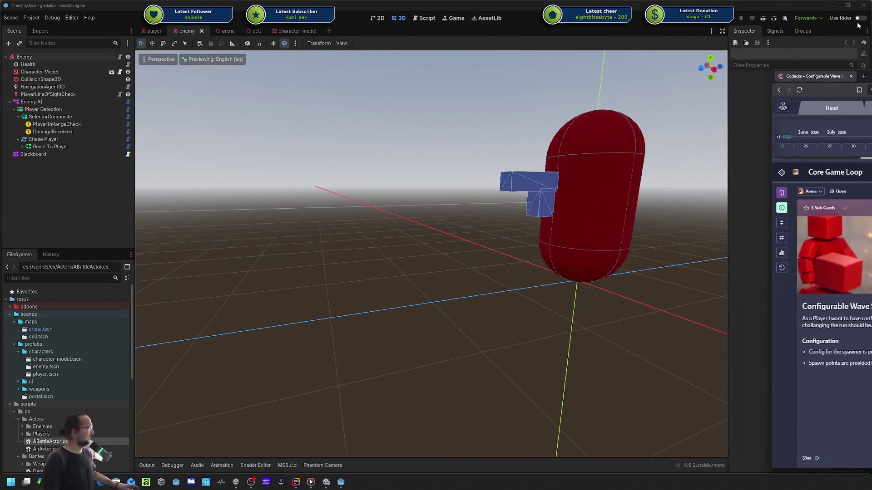
# - Save and run the game with F5, walk briefly, then stop it with F8
pyautogui.click(708, 24)
pyautogui.press('F5')
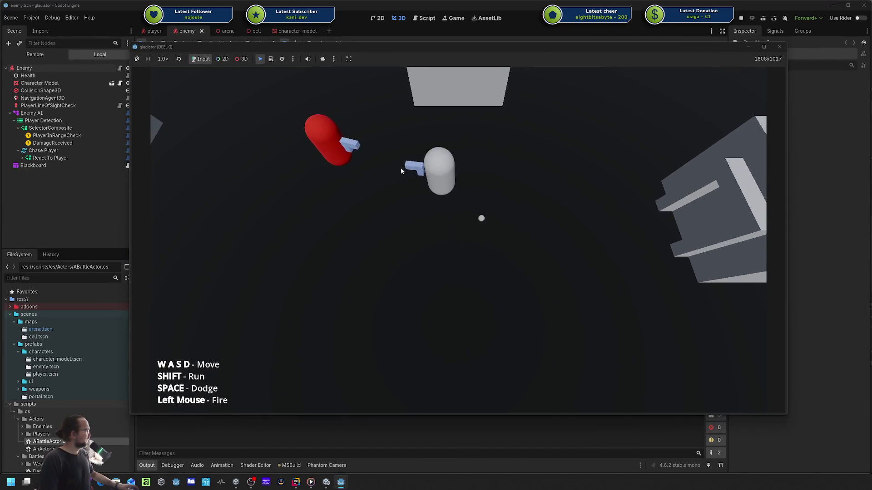
pyautogui.press('s')
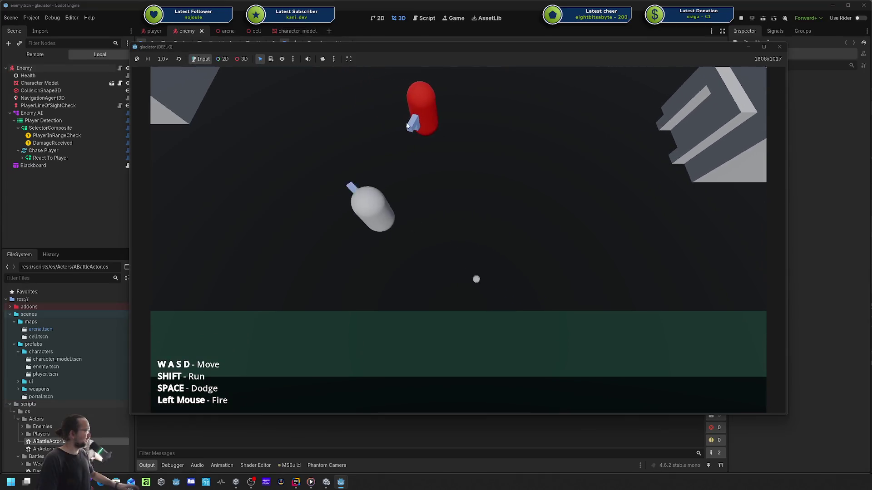
pyautogui.press('F8')
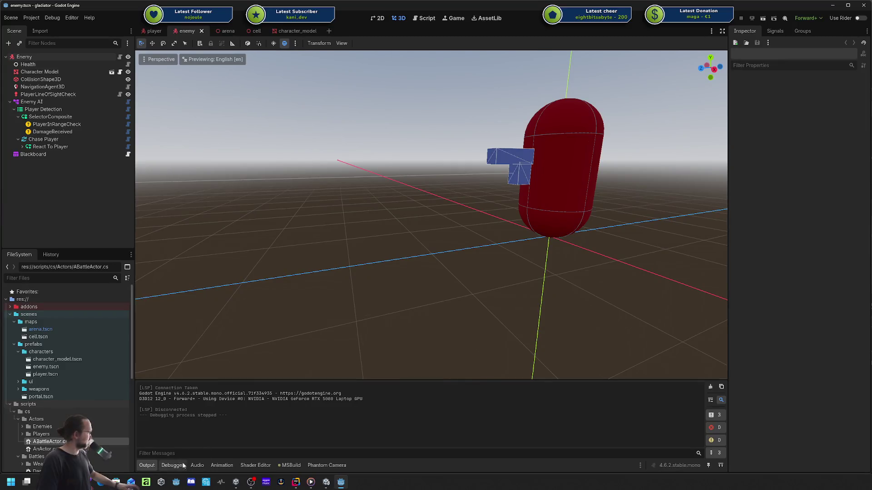
# - Show the Beehave tab in the Debugger panel and relaunch the project
pyautogui.click(177, 465)
pyautogui.click(500, 323)
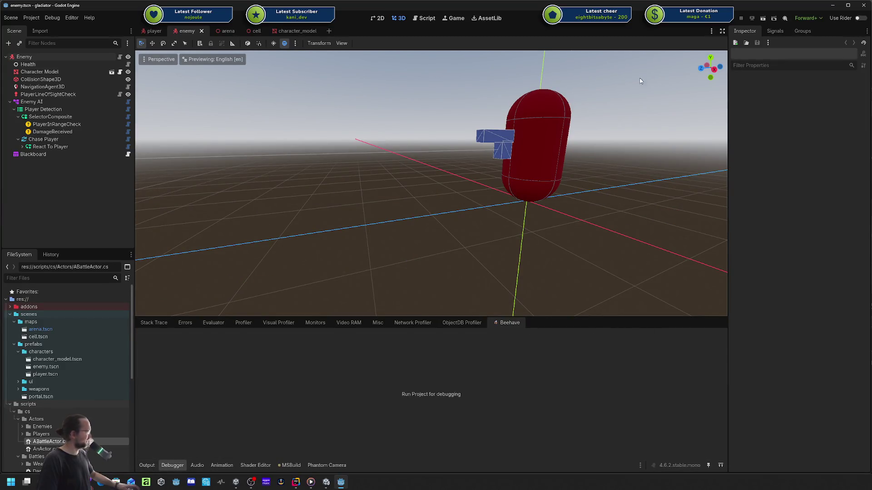
pyautogui.click(726, 24)
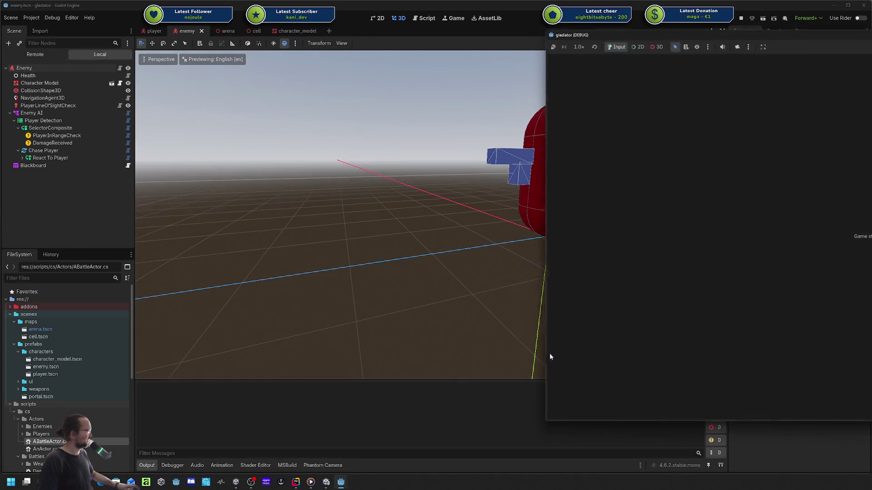
# - Float the Beehave debugger in its own window, size it beside the game, and zoom out the tree
pyautogui.click(173, 465)
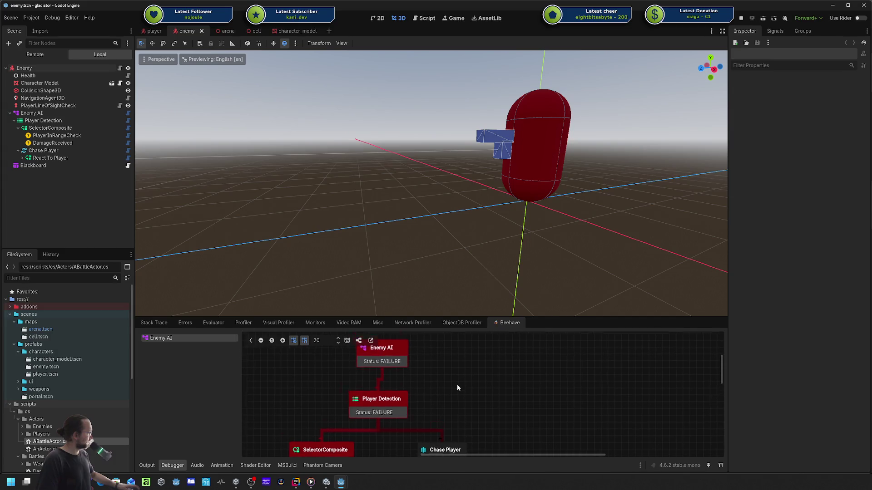
pyautogui.click(372, 340)
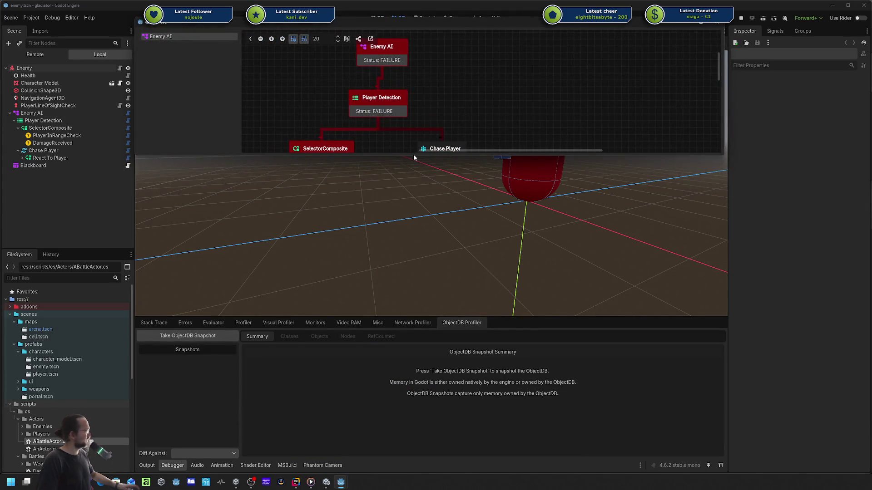
pyautogui.moveTo(413, 157); pyautogui.dragTo(413, 435)
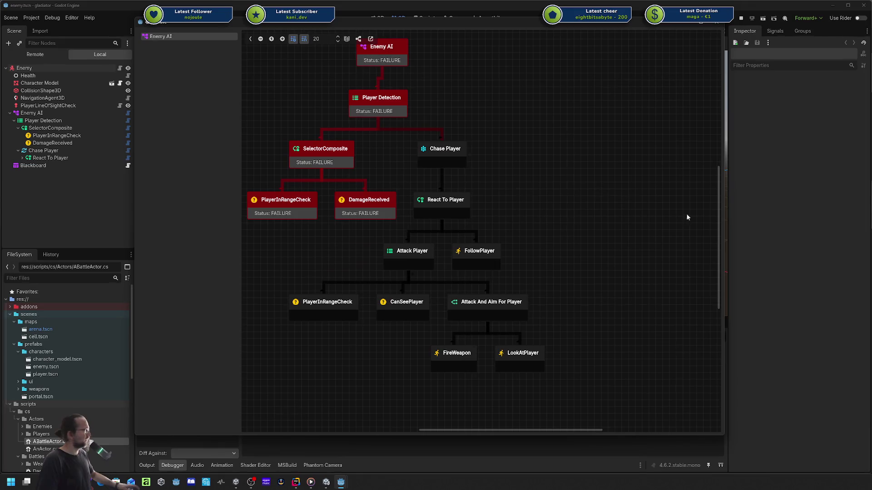
pyautogui.moveTo(724, 190); pyautogui.dragTo(557, 189)
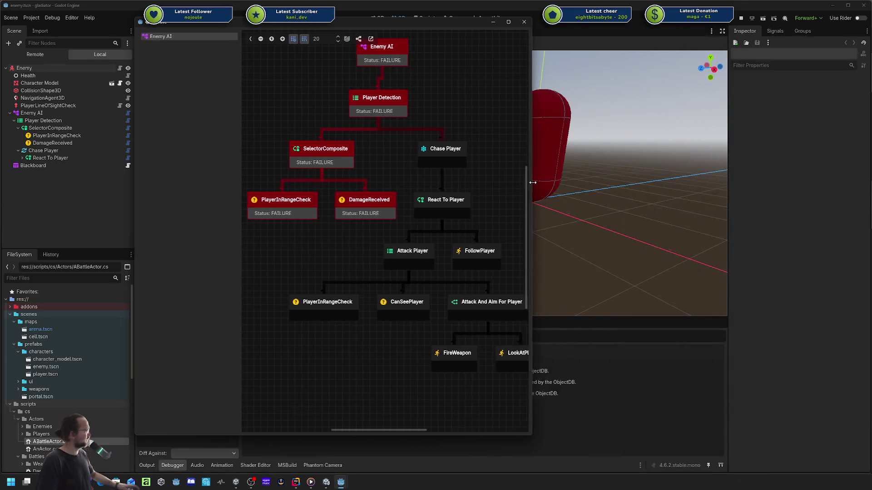
pyautogui.scroll(-3, 451, 187)
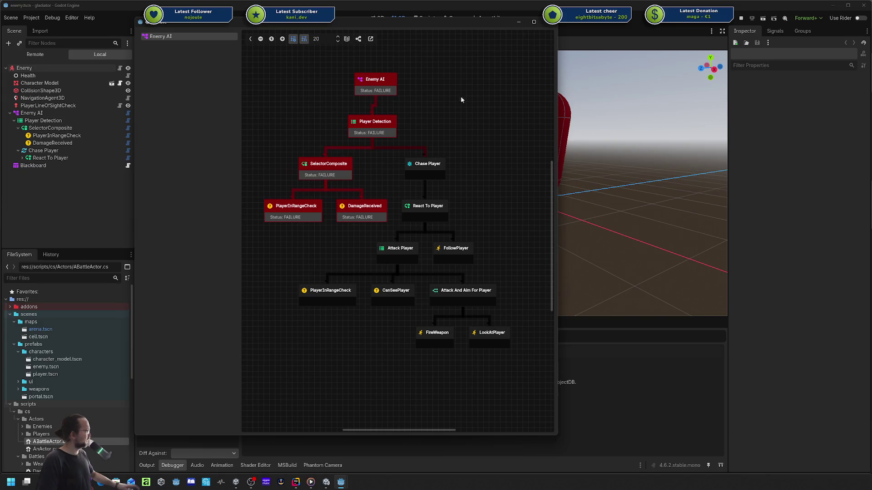
pyautogui.moveTo(402, 27); pyautogui.dragTo(255, 29)
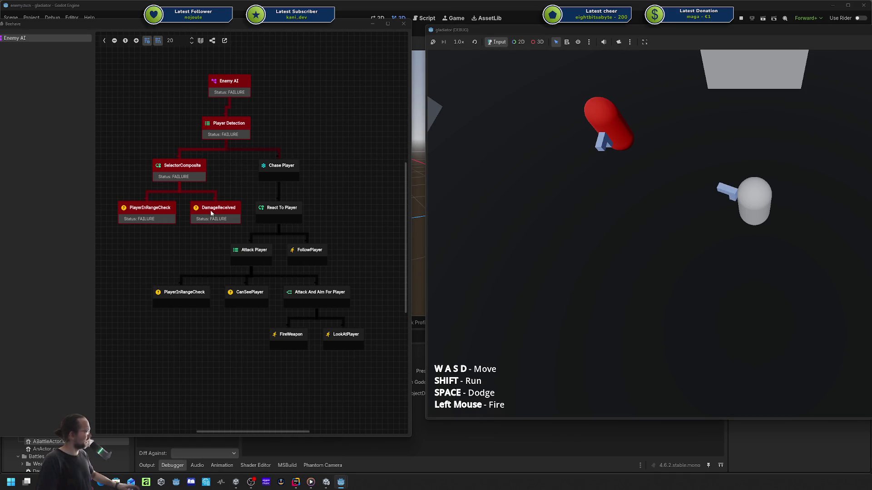
# - Walk the player around the box and into the enemy's sight with WASD, watching tree statuses change
pyautogui.press('s')
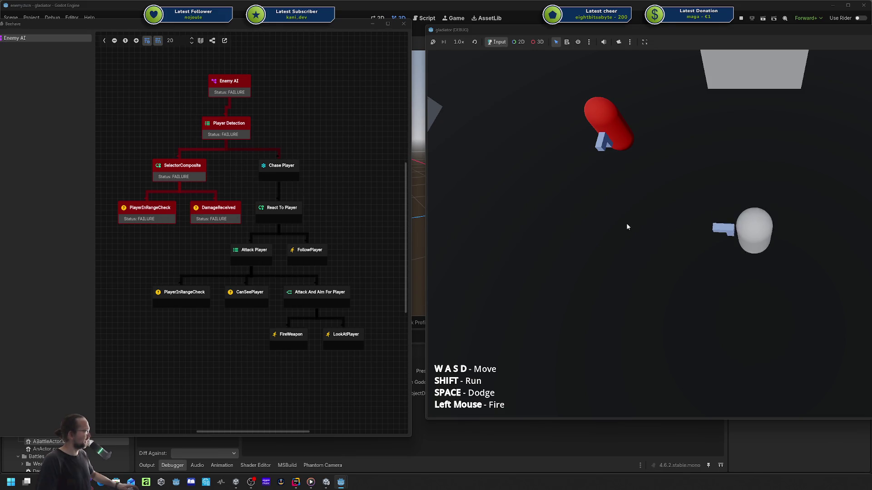
pyautogui.press('d')
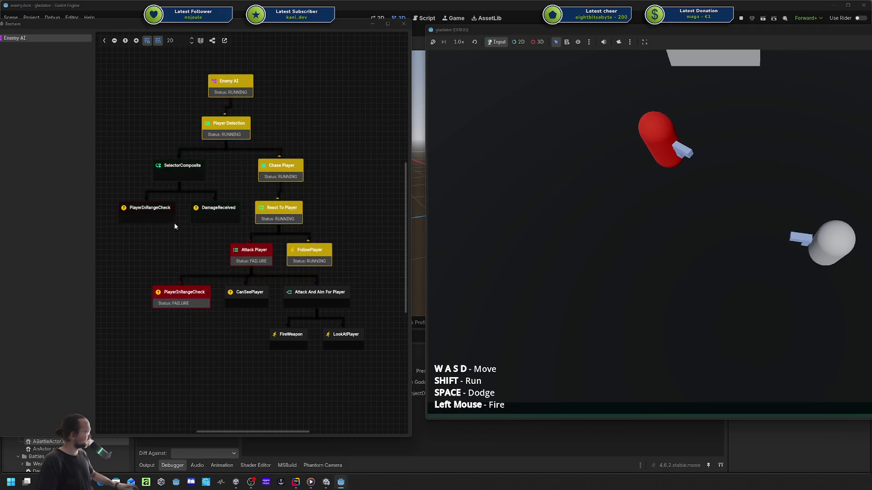
pyautogui.press('s')
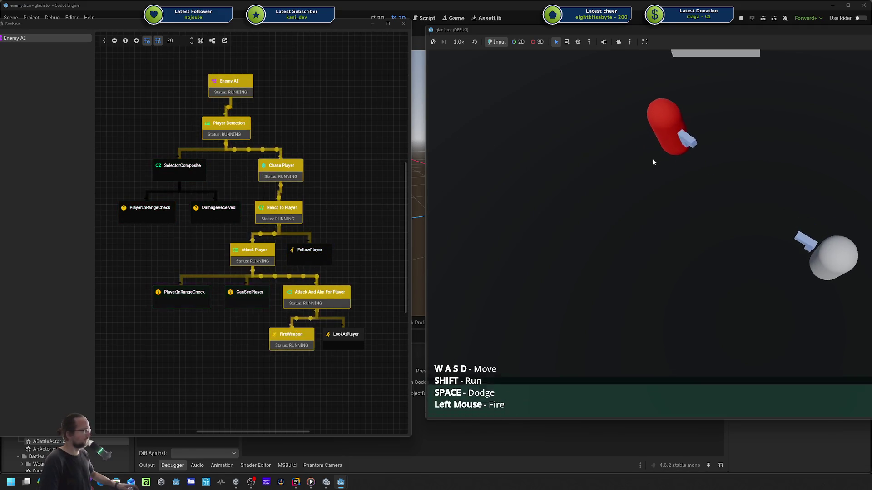
pyautogui.press('a')
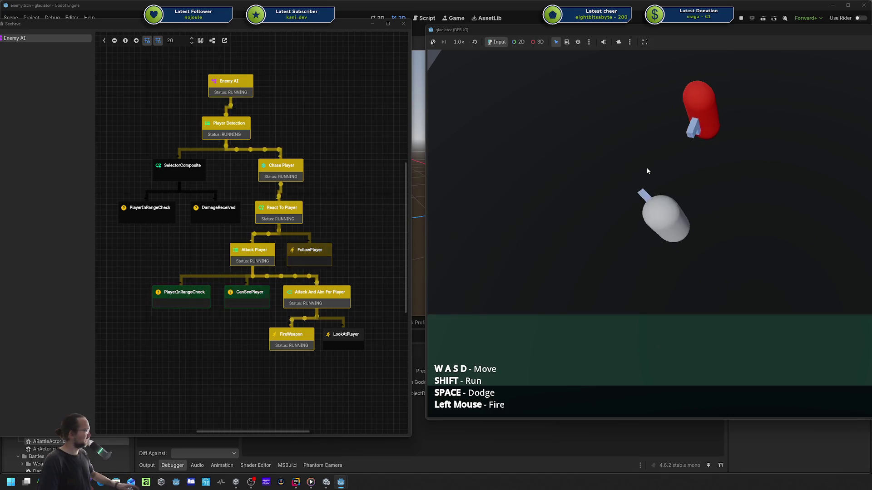
pyautogui.press('w')
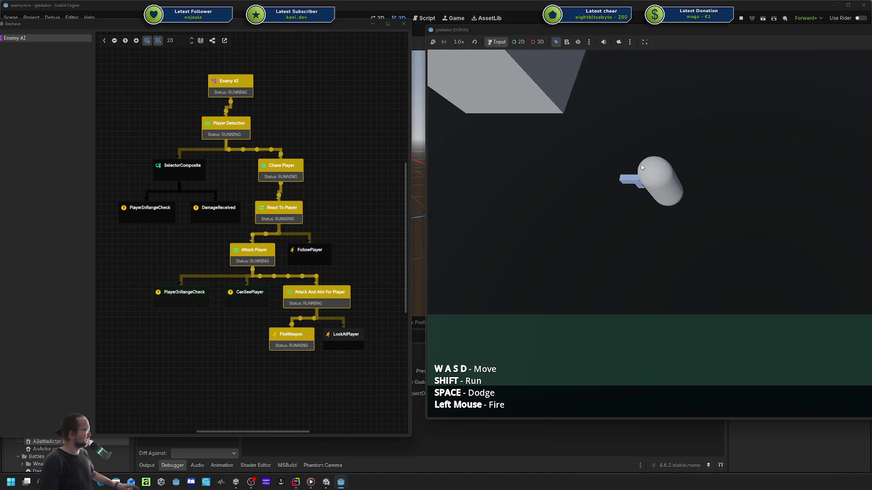
pyautogui.press('a')
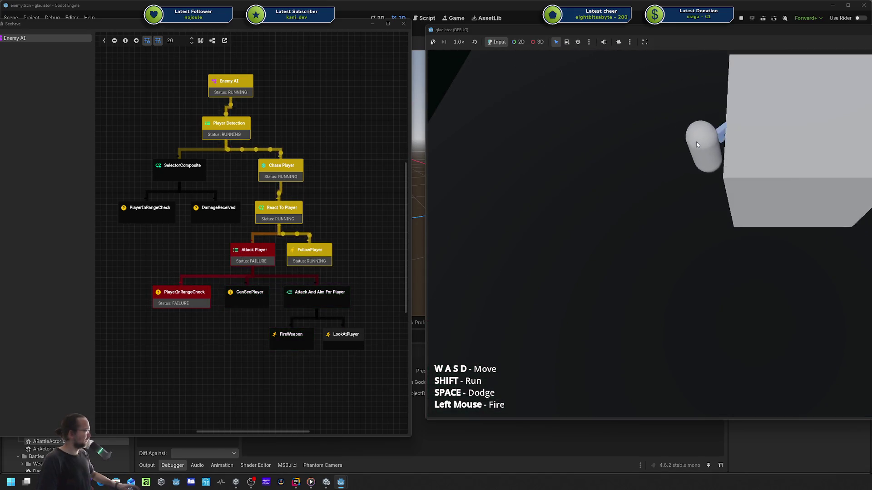
pyautogui.press('w')
pyautogui.press('d')
pyautogui.press('d')
pyautogui.press('s')
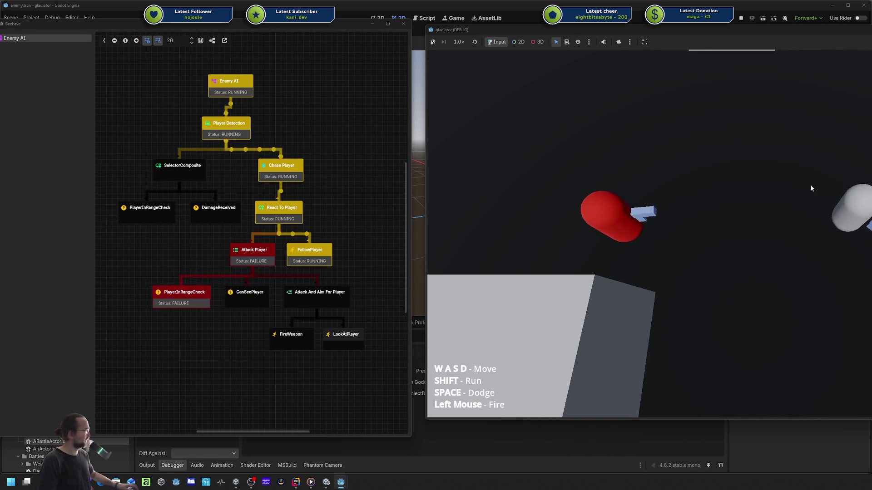
pyautogui.press('d')
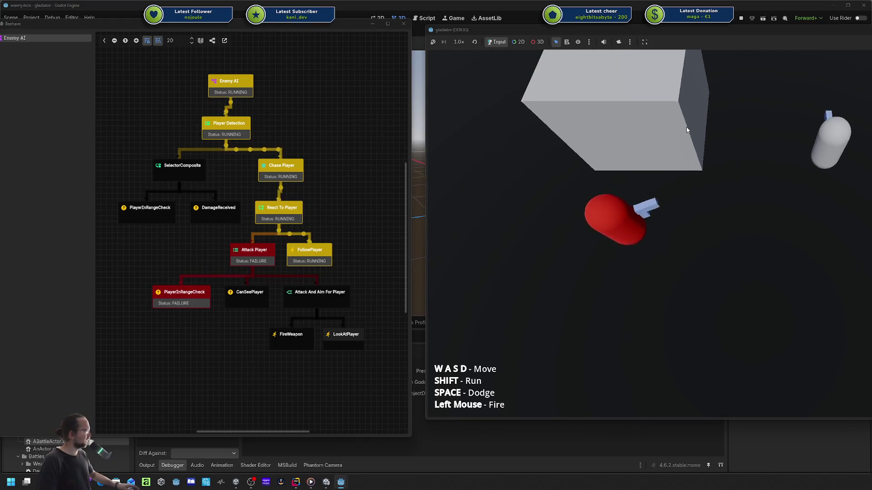
pyautogui.press('w')
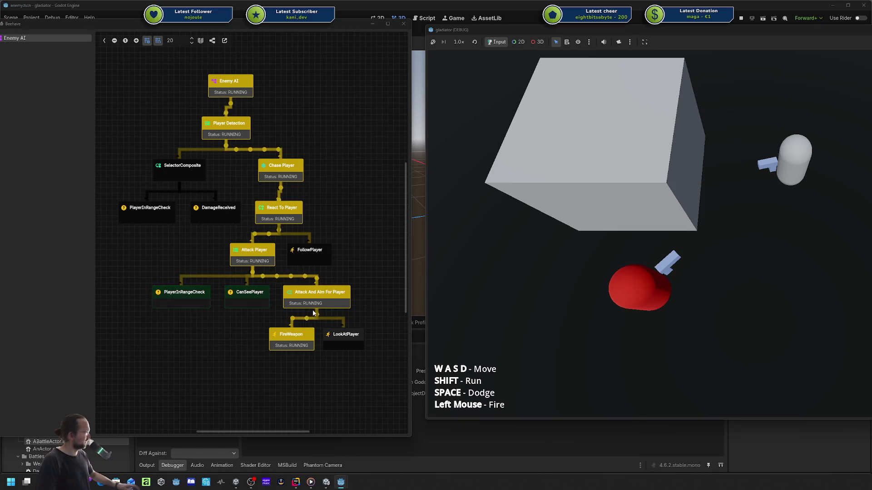
pyautogui.press('w')
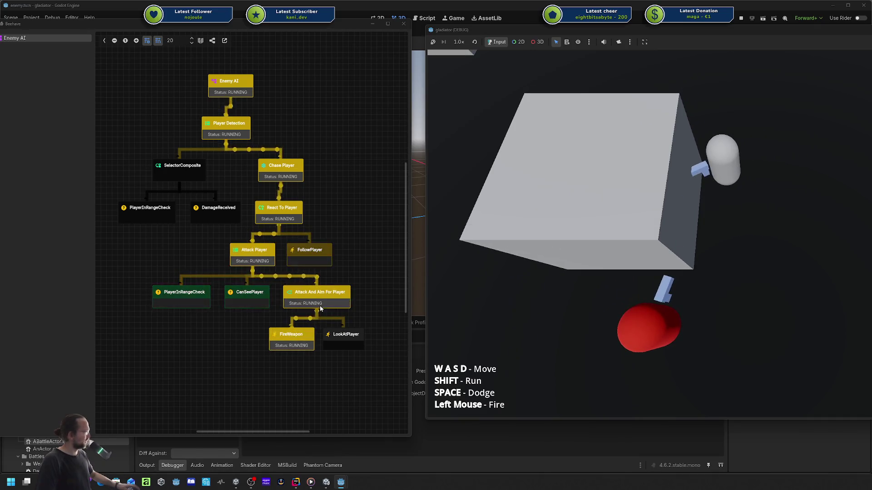
pyautogui.press('d')
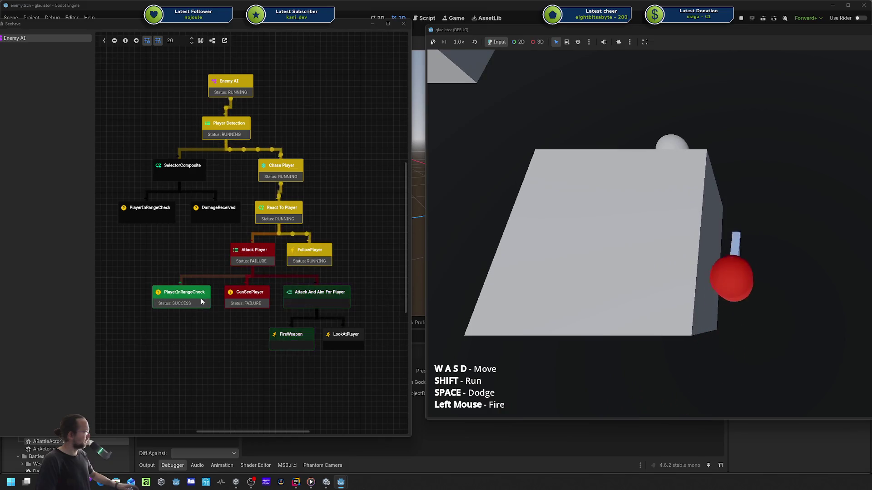
pyautogui.press('a')
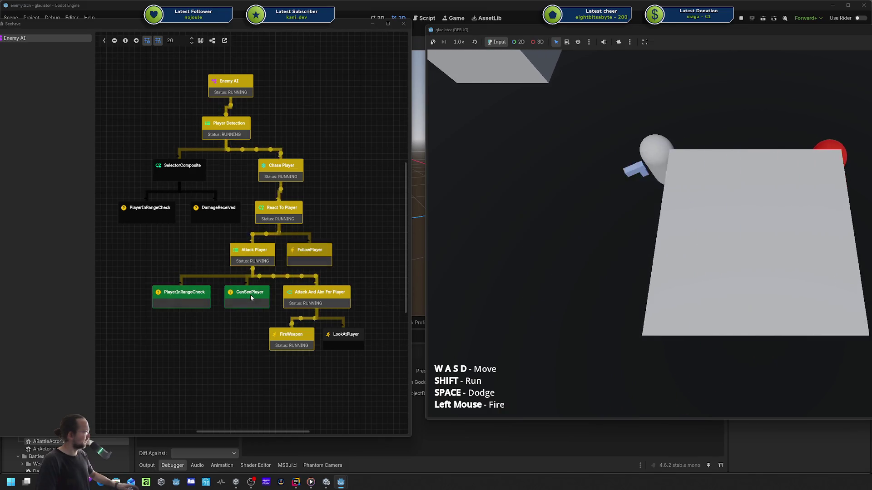
pyautogui.press('a')
pyautogui.press('s')
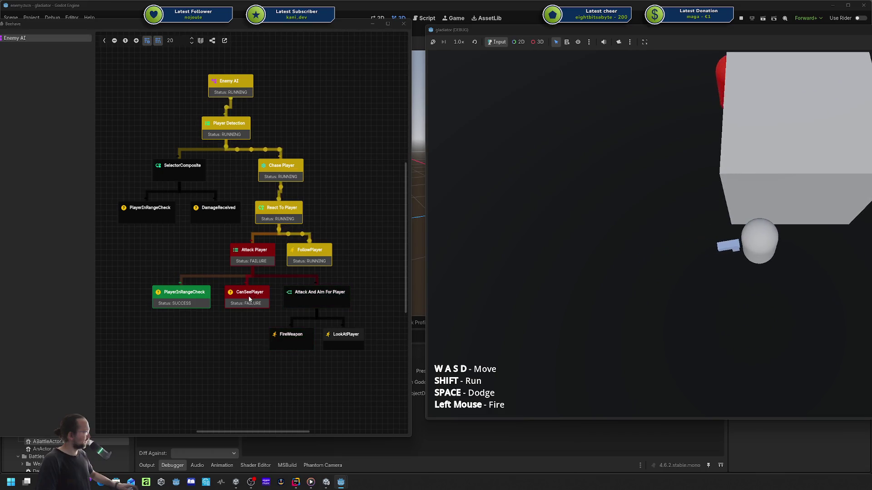
pyautogui.press('s')
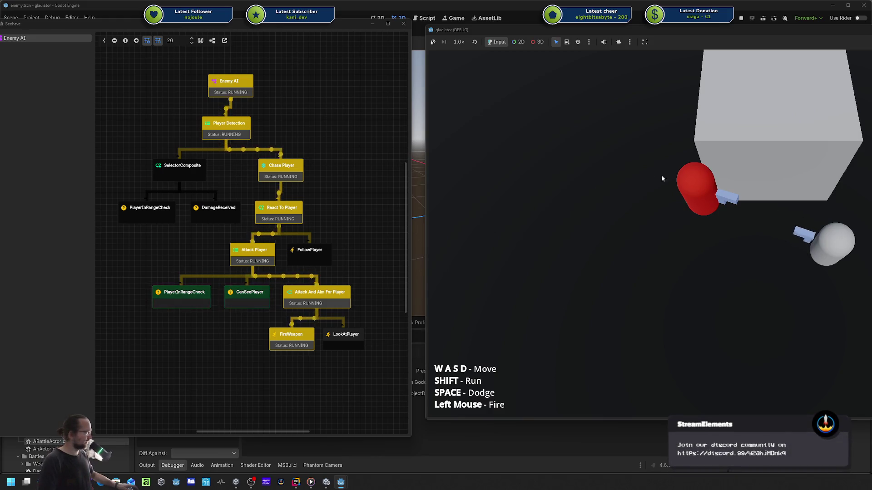
pyautogui.press('w')
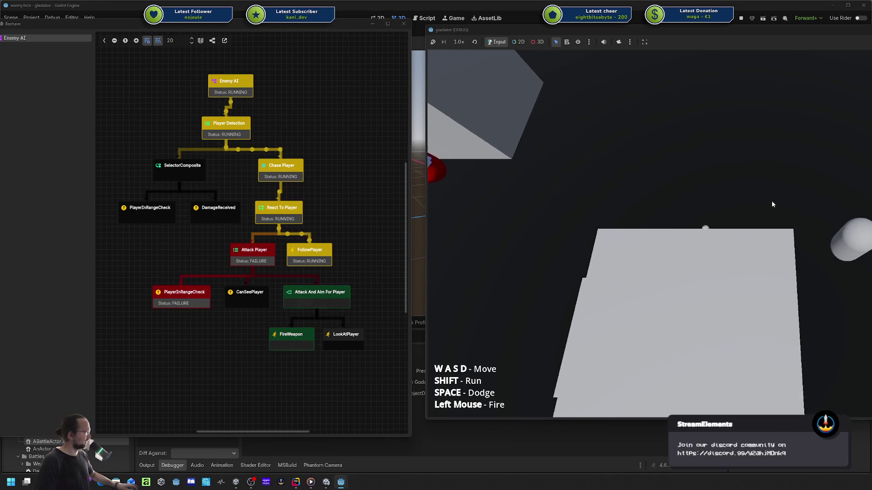
pyautogui.press('d')
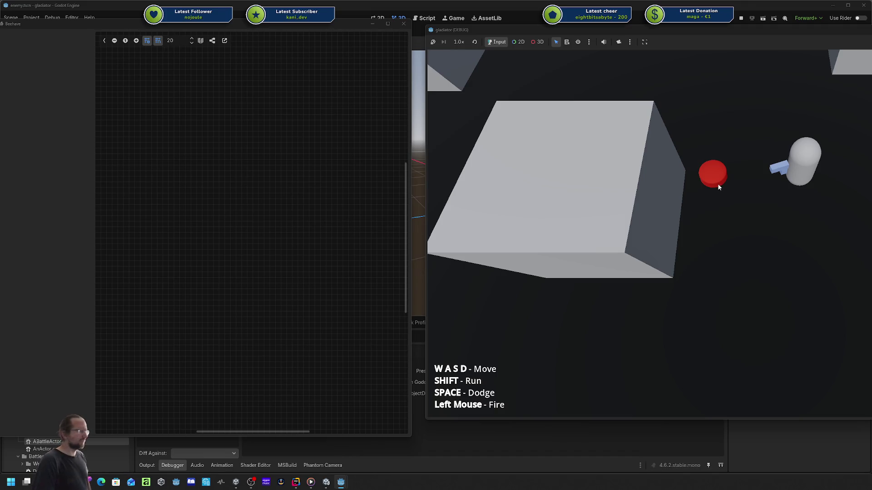
# - Keep walking the player around the box and red disc with WASD
pyautogui.press('w')
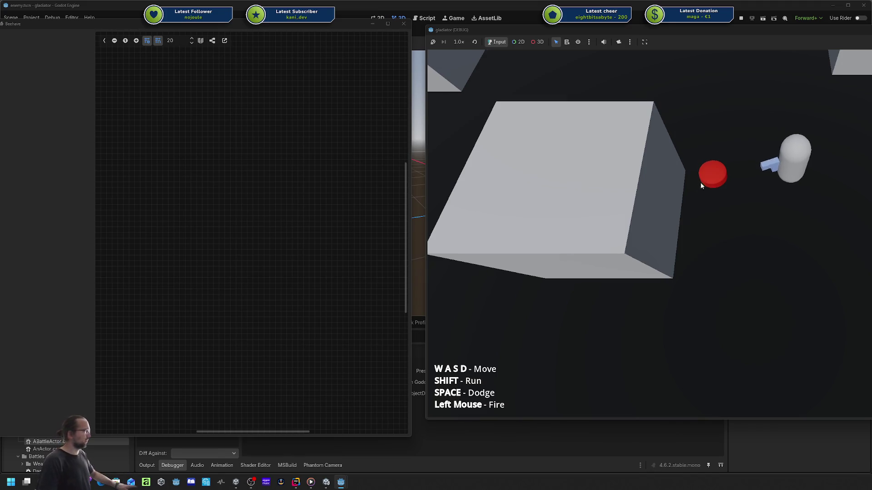
pyautogui.press('d')
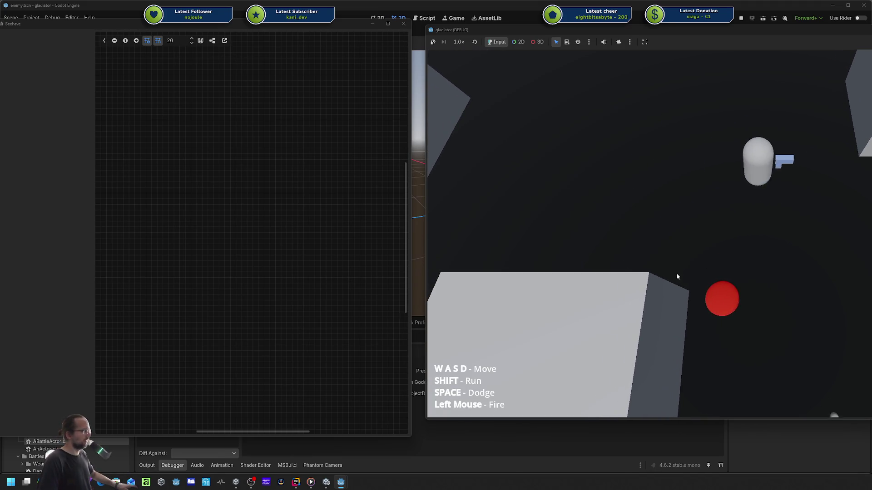
pyautogui.press('s')
pyautogui.press('a')
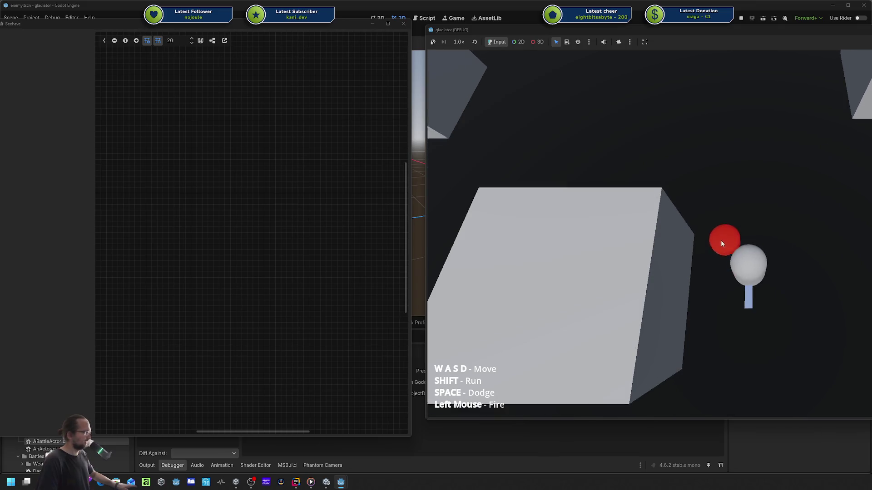
pyautogui.press('w')
pyautogui.press('d')
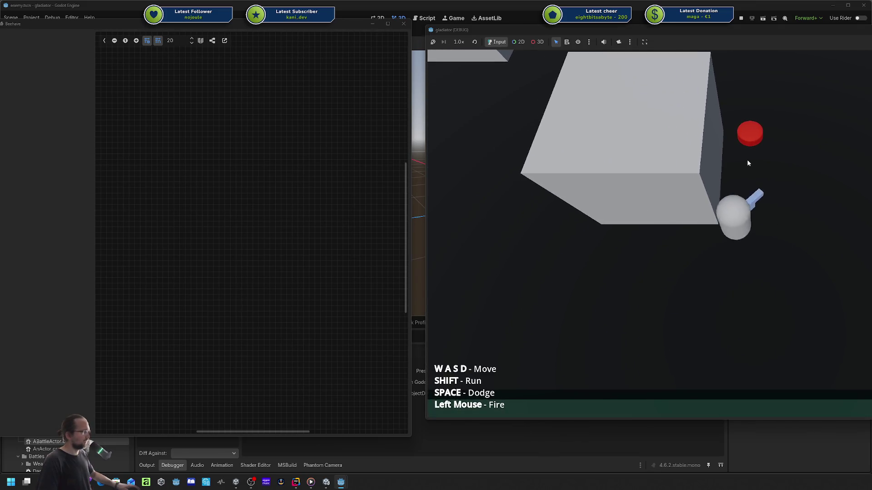
pyautogui.press('s')
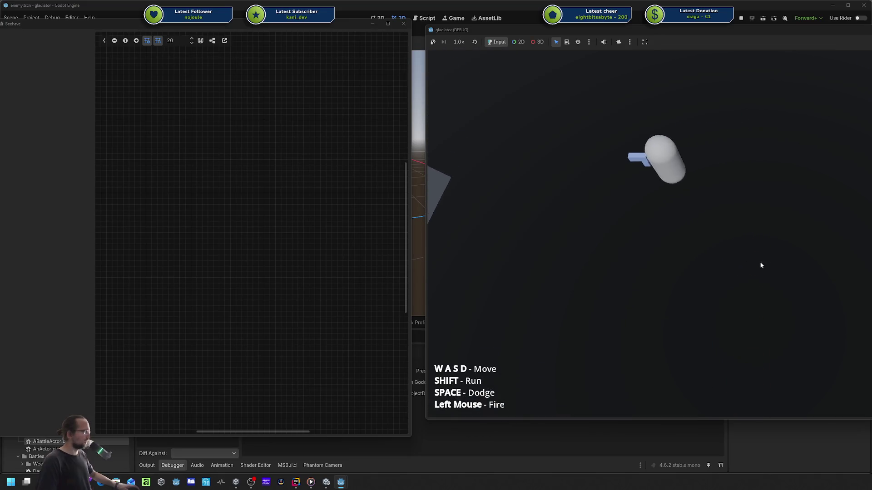
pyautogui.press('s')
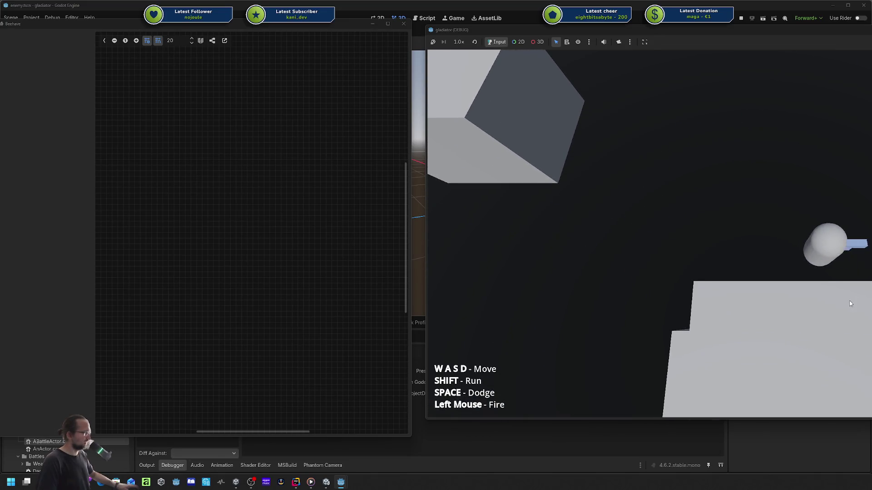
pyautogui.press('a')
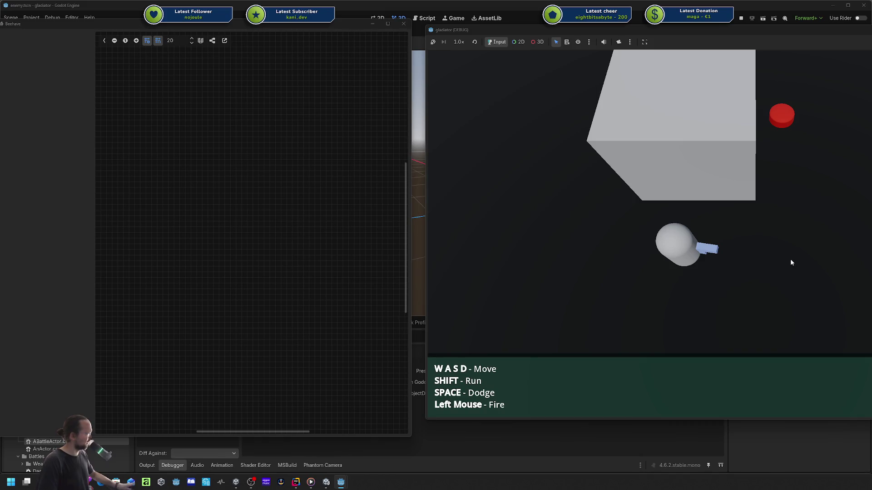
pyautogui.press('d')
pyautogui.press('w')
pyautogui.press('w')
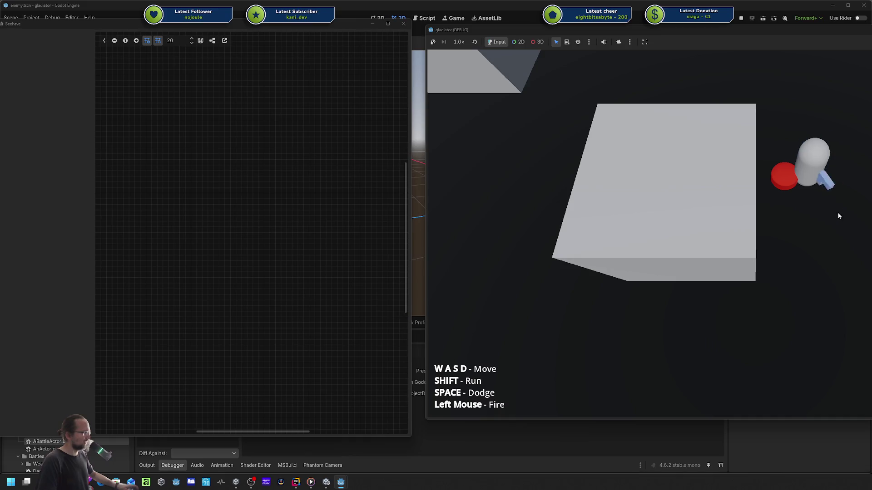
pyautogui.press('s')
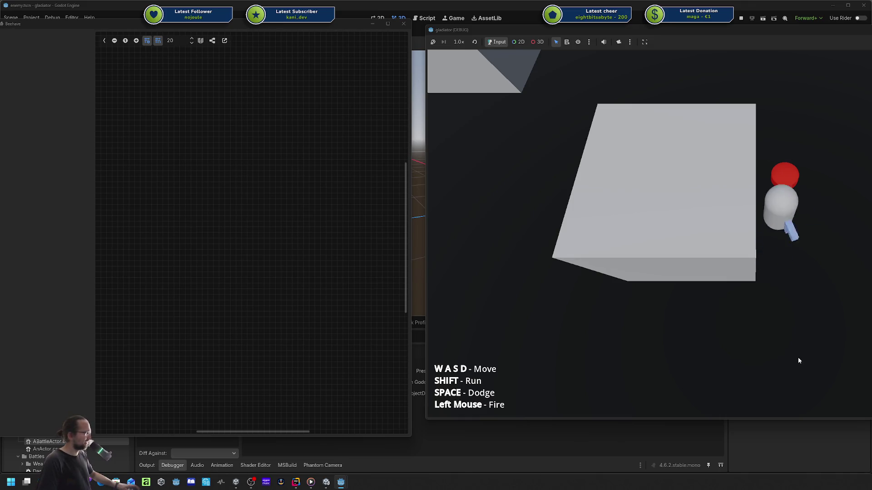
pyautogui.press('w')
pyautogui.press('a')
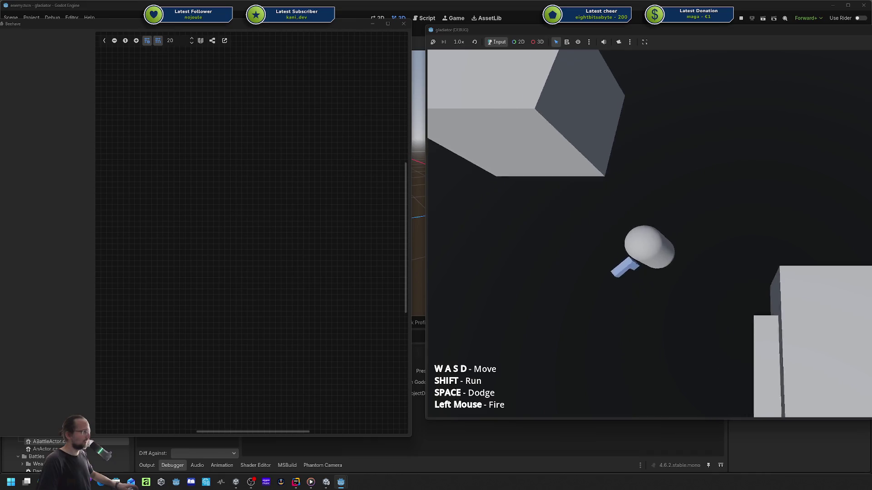
# - Stop the game with F8, move the Beehave window aside, and switch to the Codecks browser
pyautogui.press('F8')
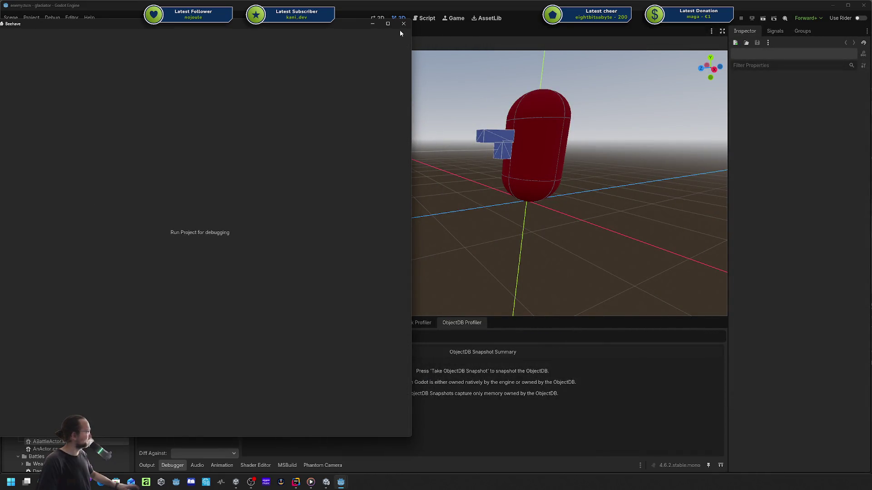
pyautogui.moveTo(301, 25); pyautogui.dragTo(312, 31)
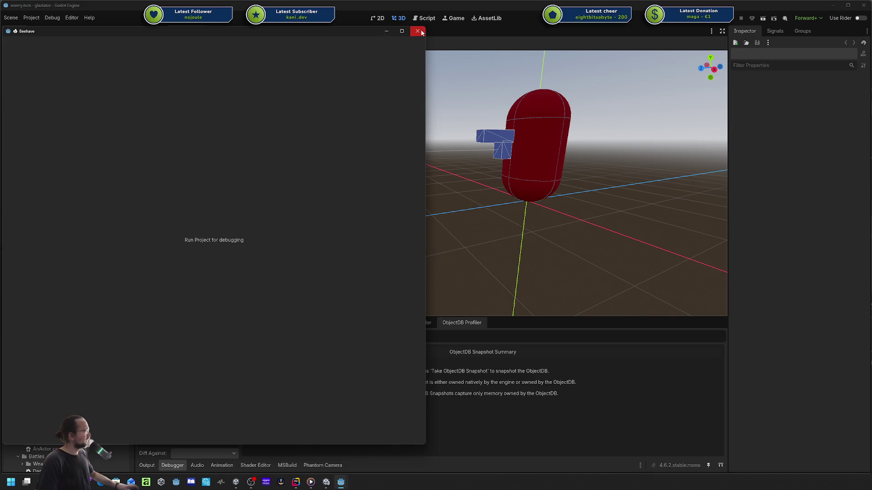
pyautogui.moveTo(259, 32)
pyautogui.mouseDown()
pyautogui.moveTo(410, 53)
pyautogui.moveTo(340, 65)
pyautogui.moveTo(322, 57)
pyautogui.mouseUp()
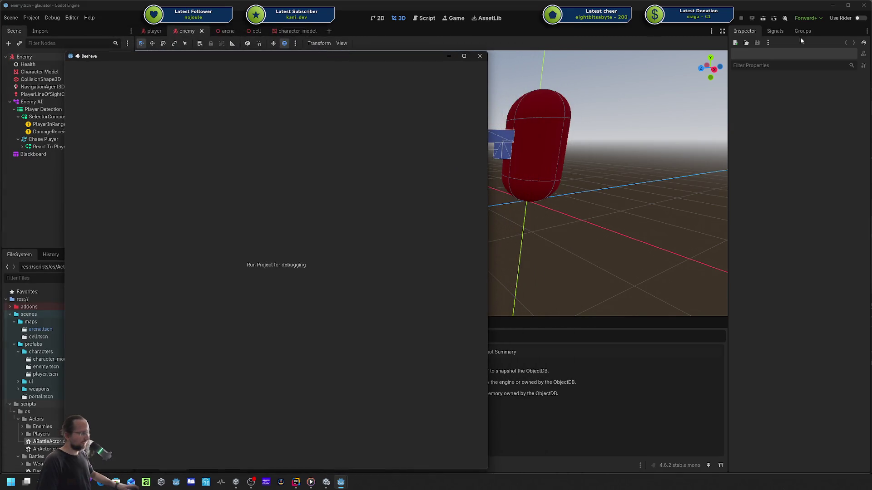
pyautogui.hotkey('alt', 'Tab')
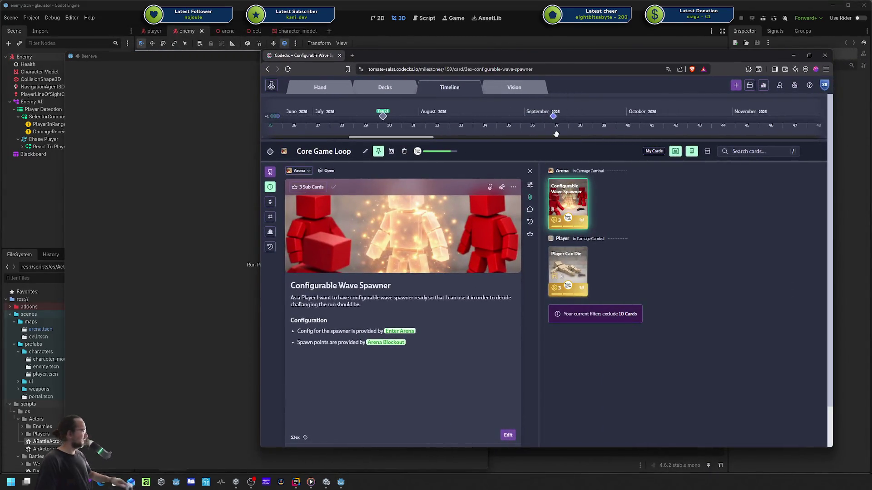
# - Open Player Can Die, return to the deck, then open Configurable Wave Spawner's Enemy Spawner sub card
pyautogui.click(578, 266)
pyautogui.click(529, 234)
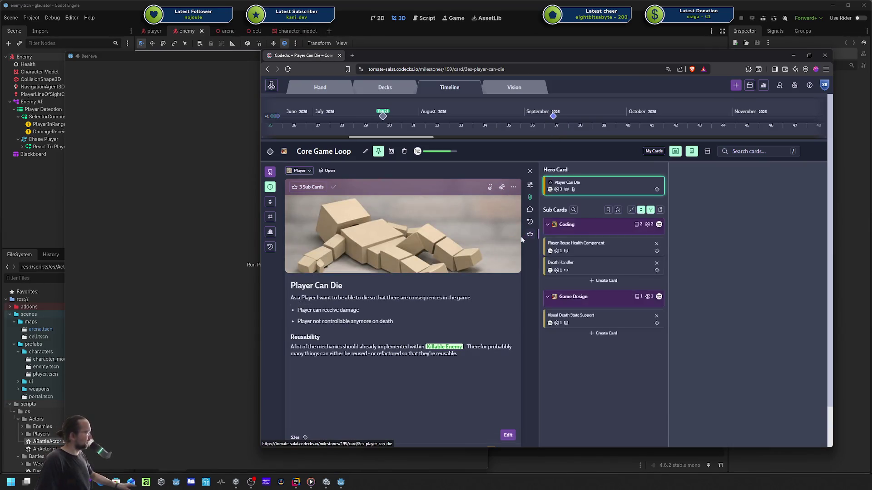
pyautogui.click(530, 234)
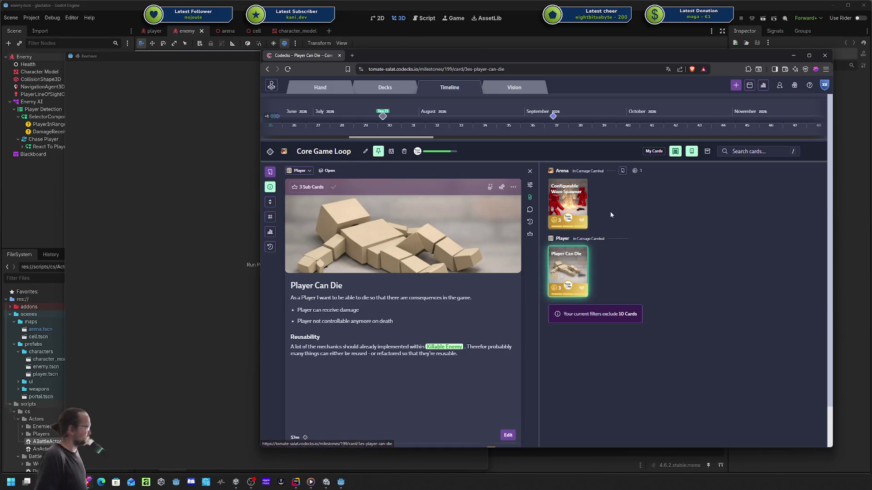
pyautogui.click(568, 202)
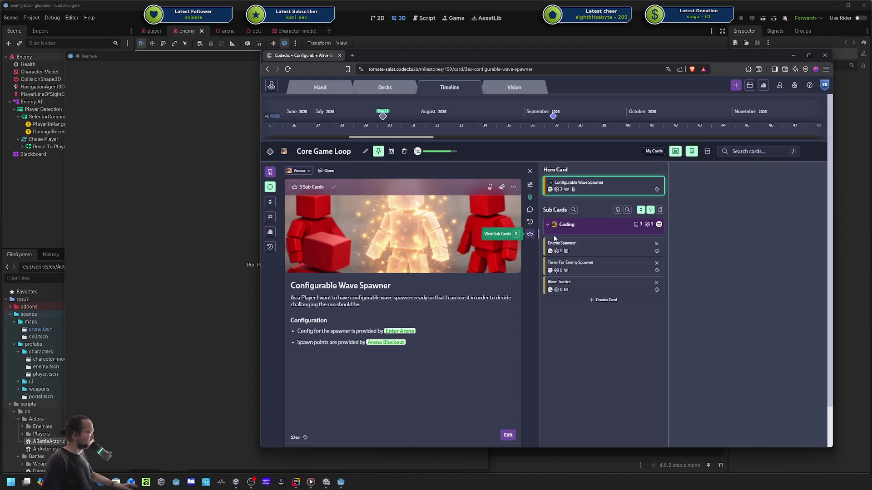
pyautogui.click(591, 247)
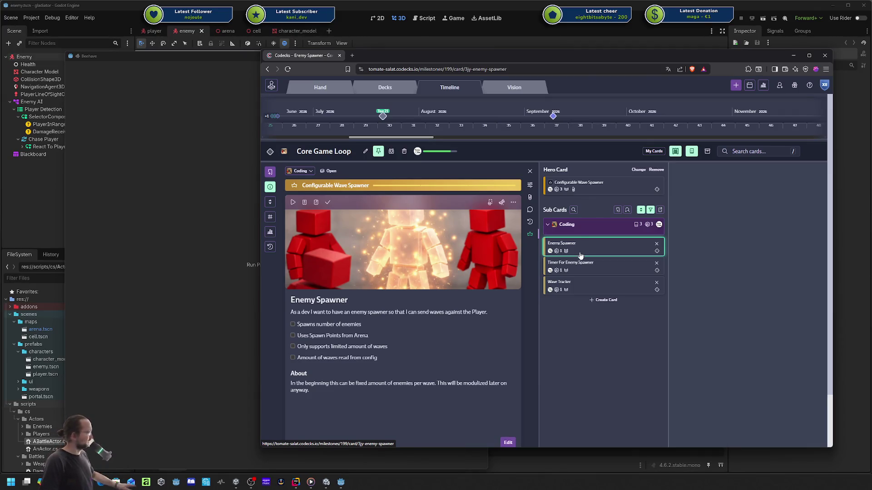
# - Select the Enemy Spawner goal sentence, view Timer For Enemy Spawner, and return to Enemy Spawner
pyautogui.moveTo(364, 313)
pyautogui.mouseDown()
pyautogui.moveTo(487, 312)
pyautogui.moveTo(546, 337)
pyautogui.mouseUp()
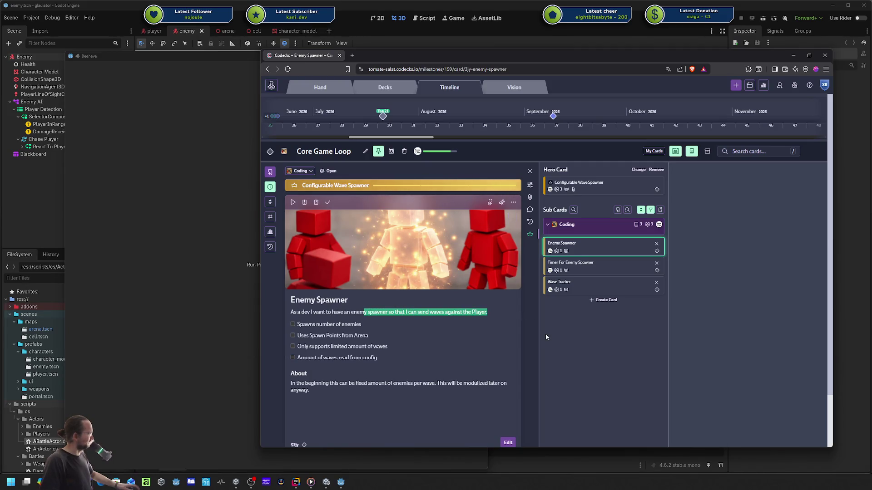
pyautogui.click(546, 337)
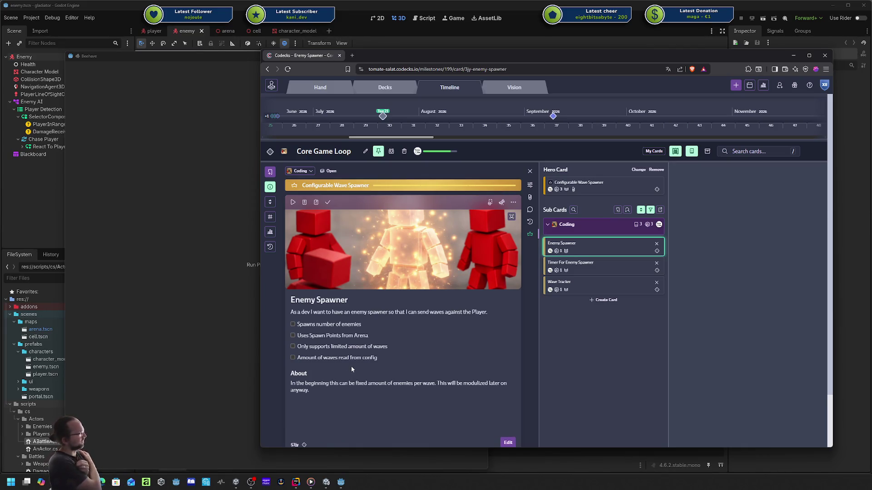
pyautogui.click(578, 265)
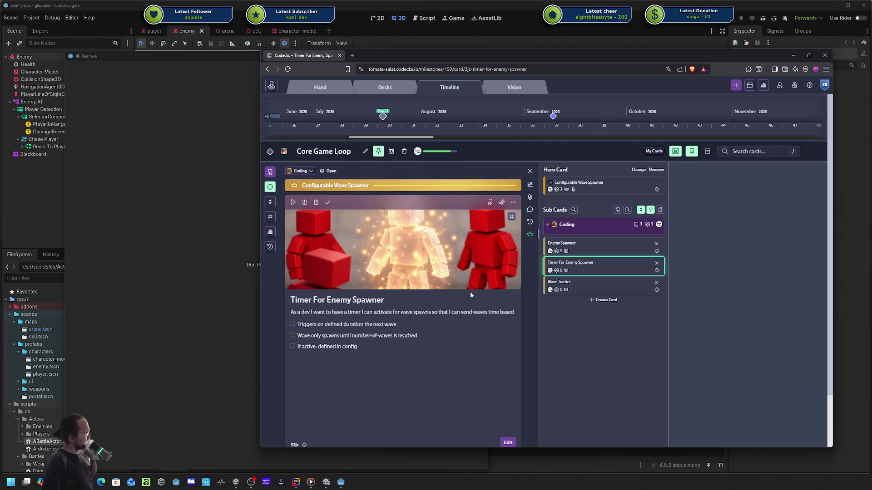
pyautogui.click(584, 253)
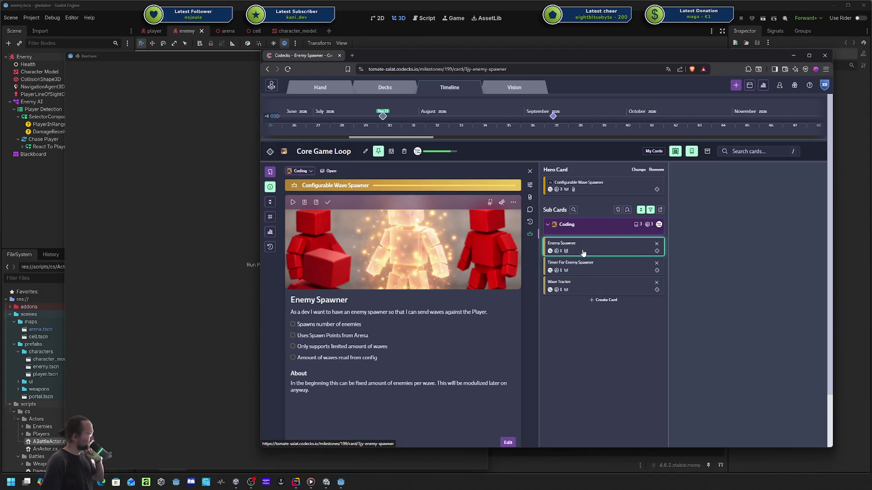
# - Open the Wave Tracker sub card and change the timer card's option, reordering the list
pyautogui.click(579, 285)
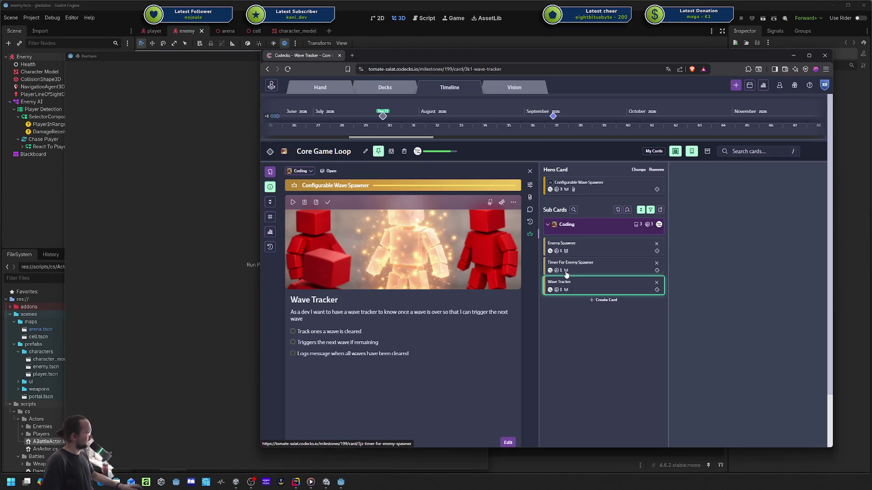
pyautogui.click(566, 271)
pyautogui.click(560, 331)
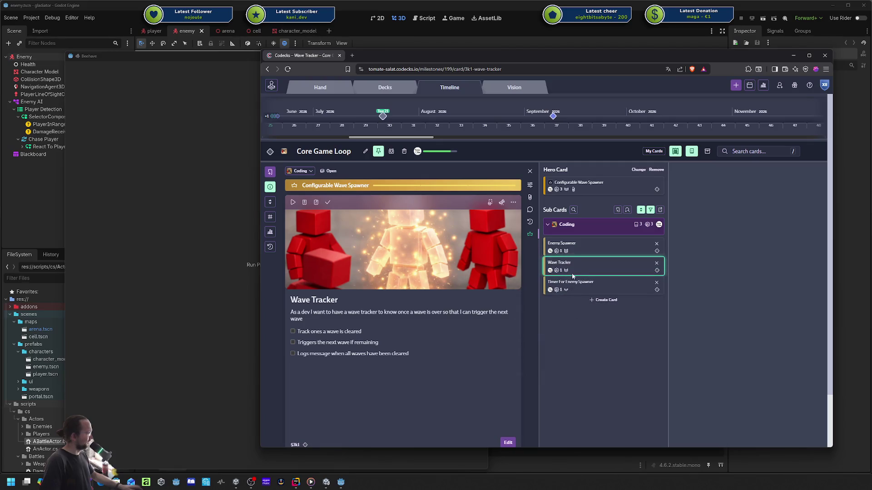
# - Reopen Enemy Spawner, select the start of its About paragraph, and switch the description into editing
pyautogui.click(582, 249)
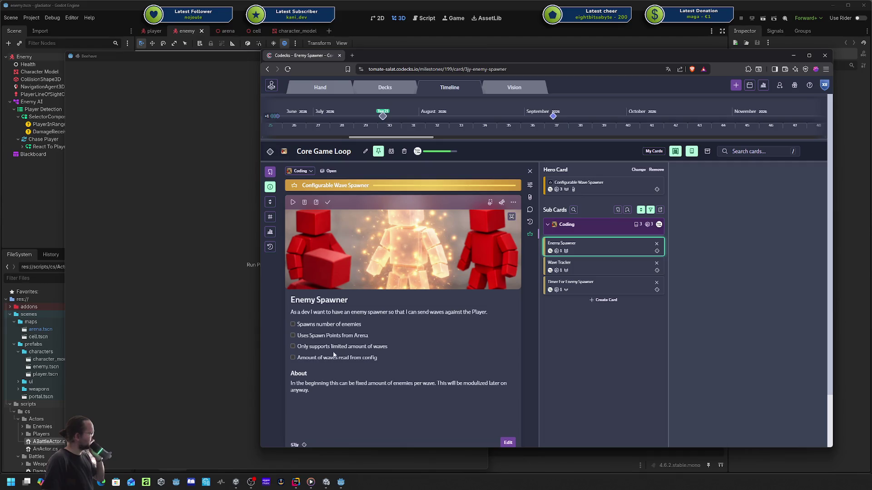
pyautogui.moveTo(291, 384); pyautogui.dragTo(403, 386)
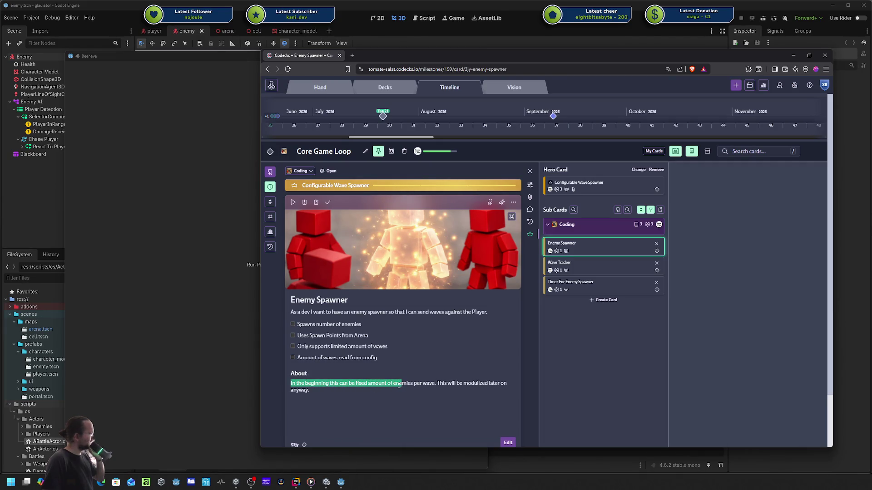
pyautogui.click(387, 385)
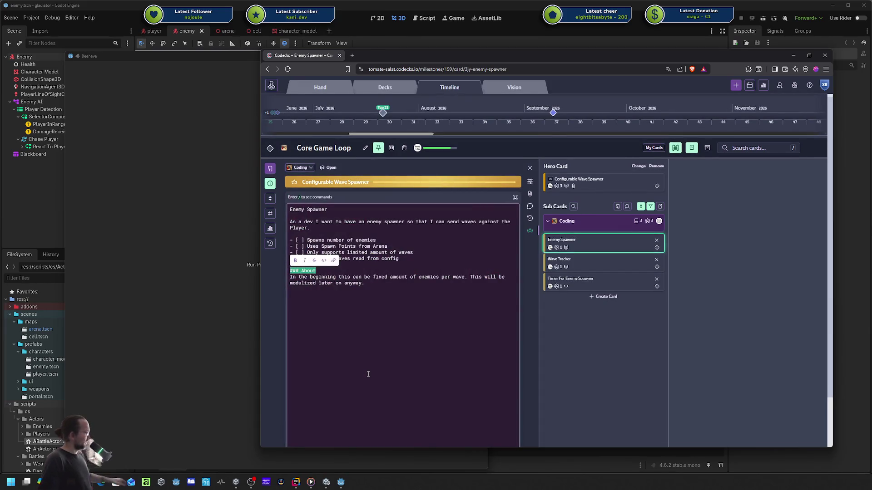
# - Exit editing, view the Wave Tracker and Timer For Enemy Spawner cards, and snap the browser right
pyautogui.click(531, 326)
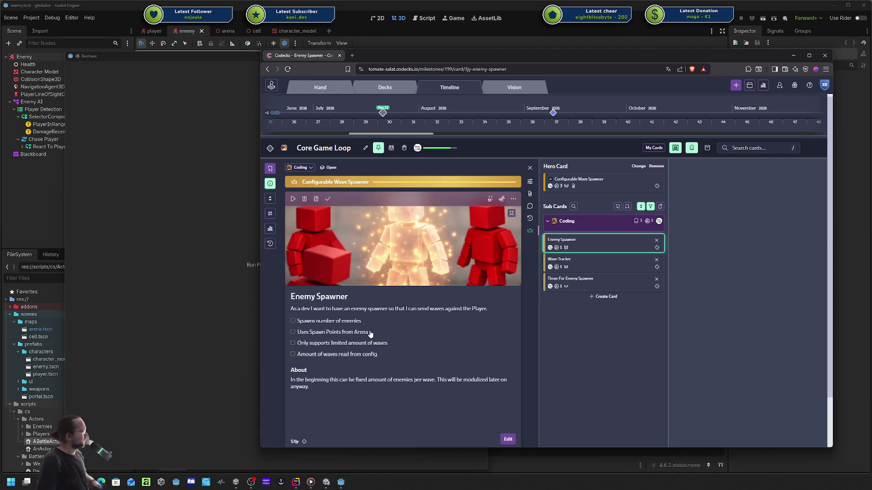
pyautogui.click(610, 264)
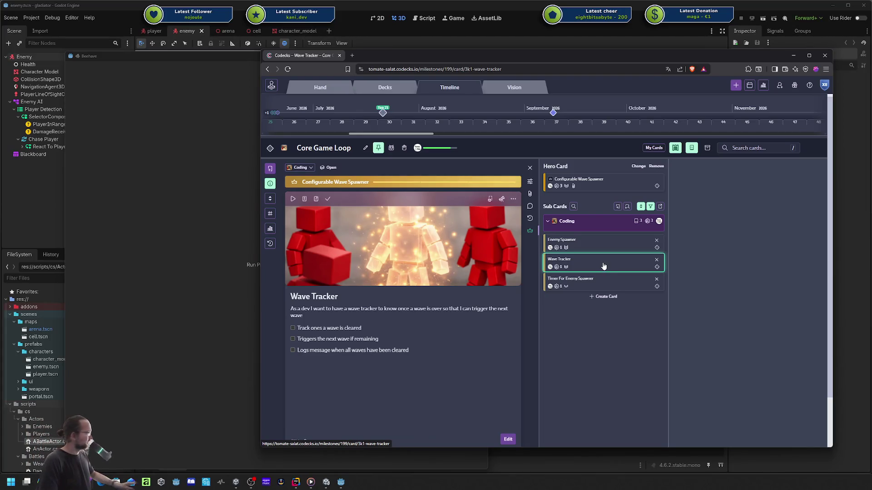
pyautogui.click(596, 288)
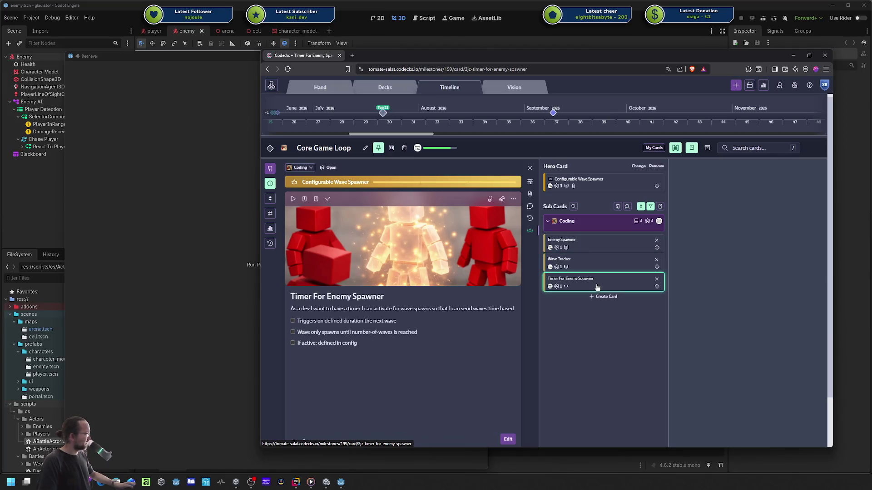
pyautogui.press('super+Right')
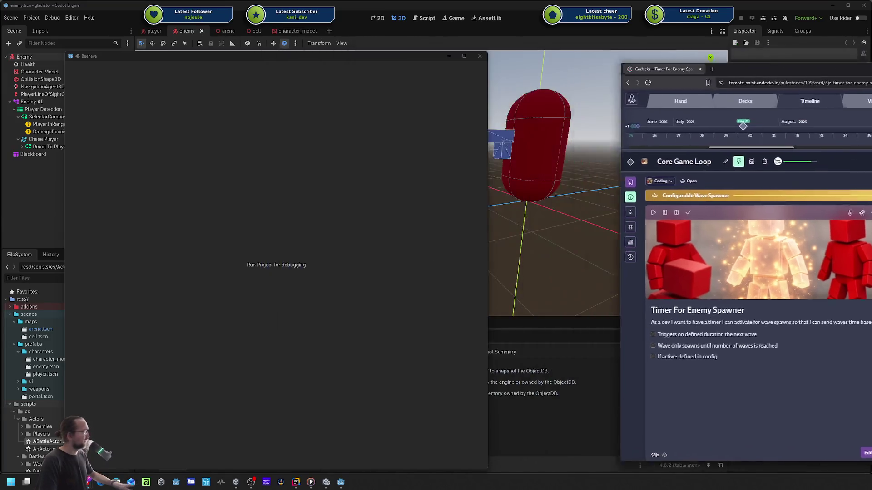
# - Close the Beehave window, set cell.tscn as main scene, run with F5, and walk into the portal
pyautogui.click(479, 56)
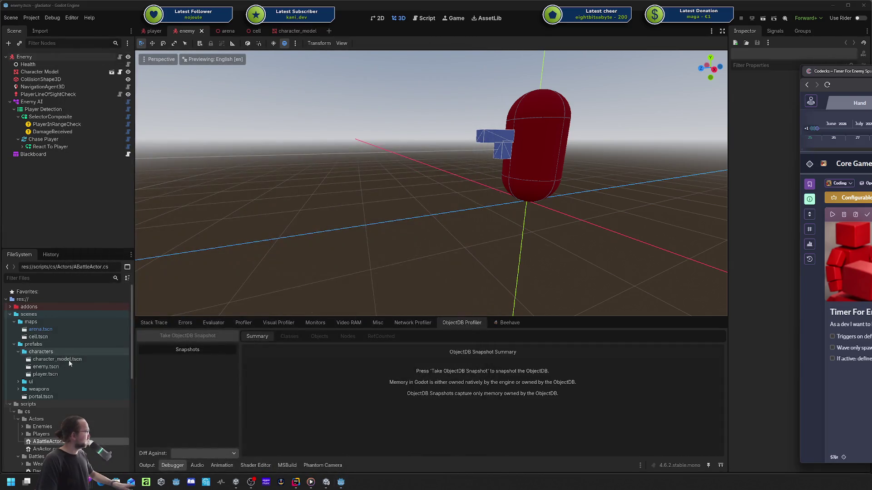
pyautogui.rightClick(48, 336)
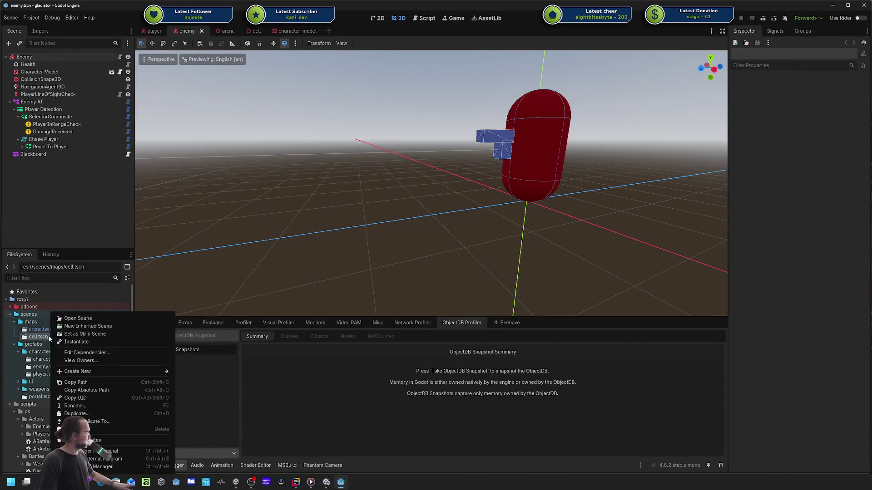
pyautogui.click(88, 334)
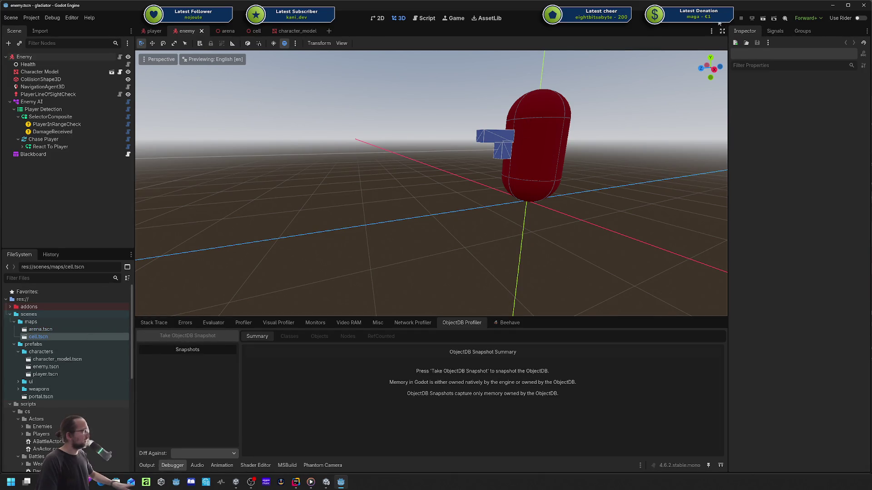
pyautogui.press('F5')
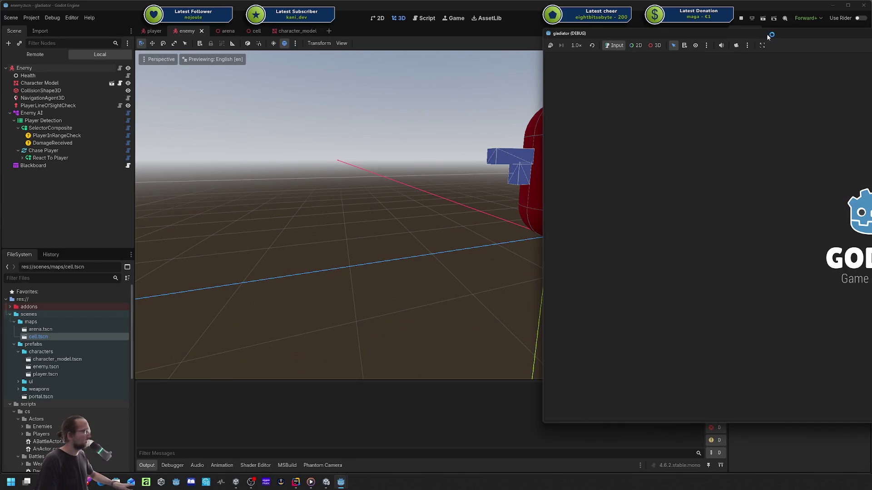
pyautogui.press('w')
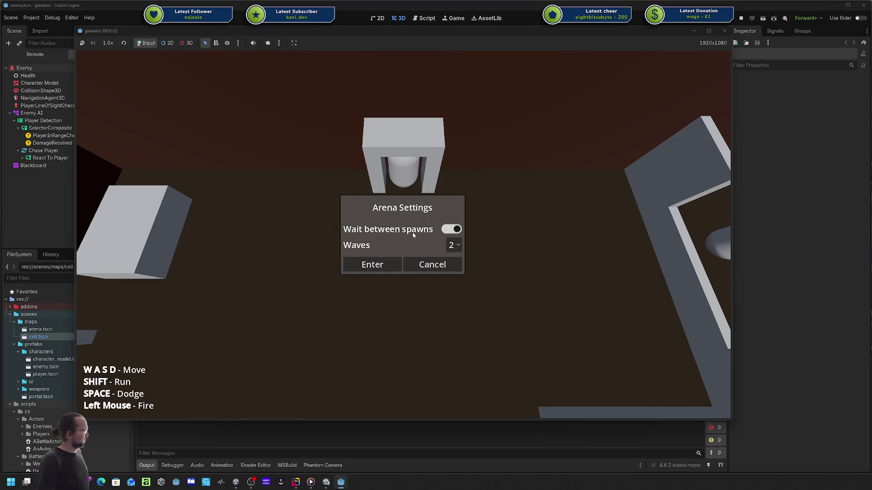
# - Try the Wait between spawns toggle and wave count list, glancing at the Codecks timer card
pyautogui.click(457, 229)
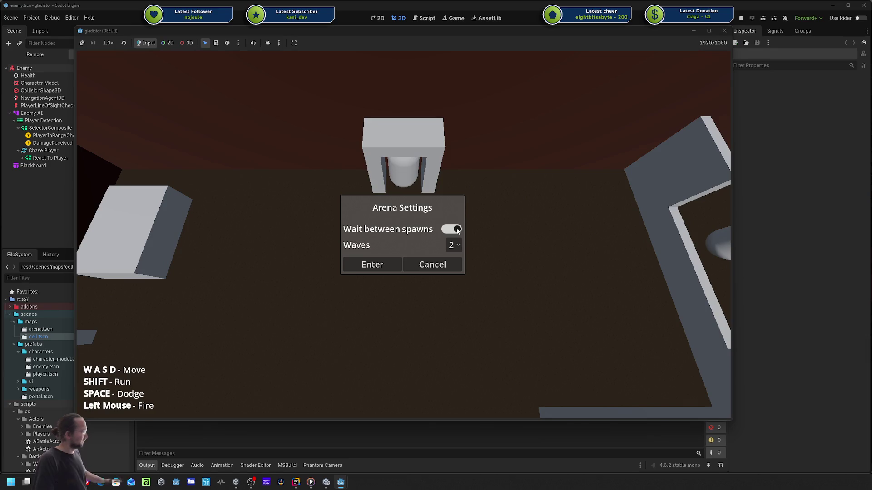
pyautogui.click(449, 246)
pyautogui.click(452, 271)
pyautogui.click(453, 230)
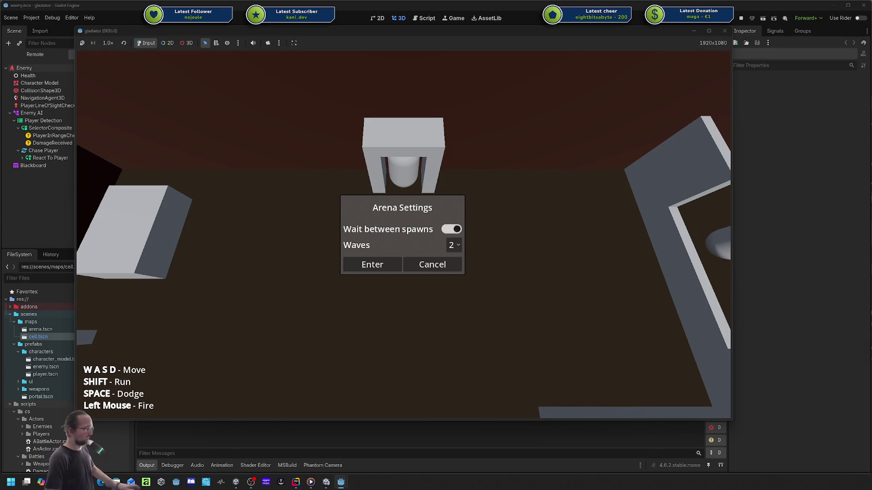
pyautogui.hotkey('alt', 'Tab')
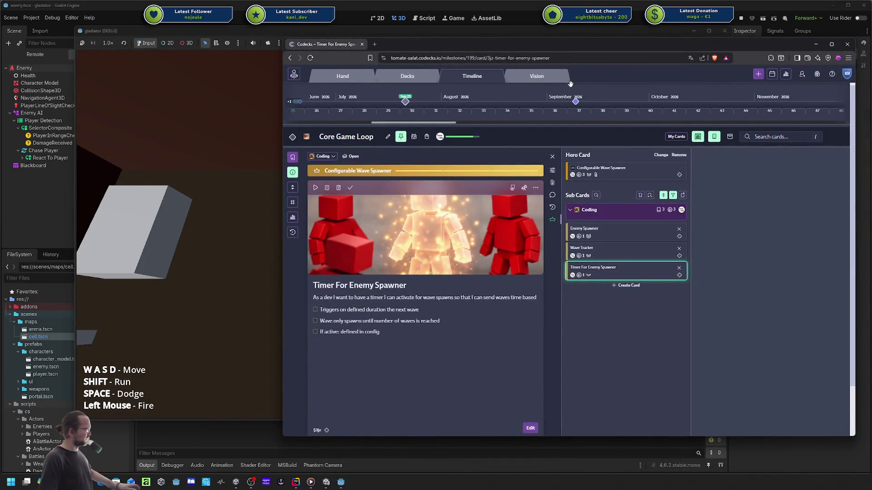
pyautogui.hotkey('alt', 'Tab')
# - With wait between spawns on and Waves at 2, enter the arena and close the game window
pyautogui.click(449, 229)
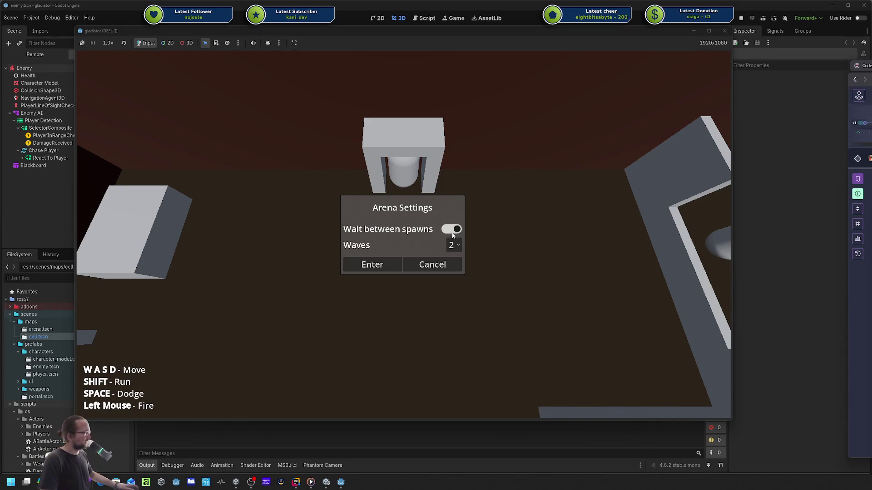
pyautogui.click(452, 244)
pyautogui.click(455, 249)
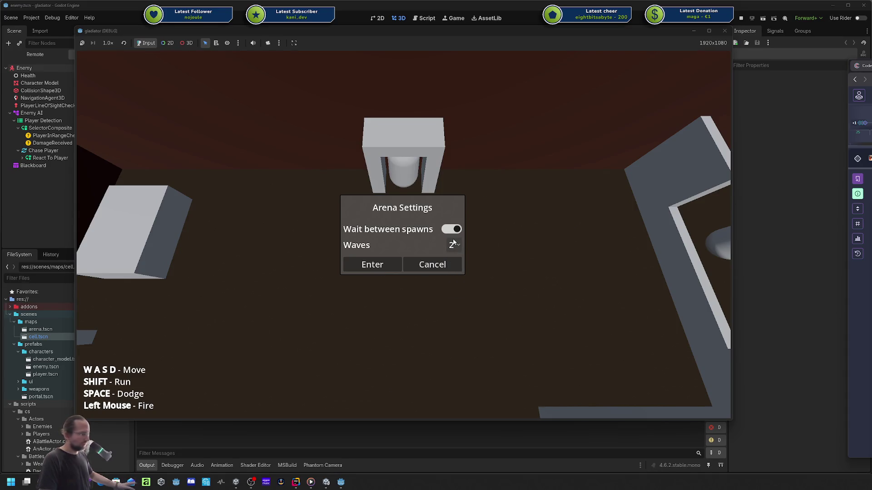
pyautogui.click(453, 244)
pyautogui.click(452, 243)
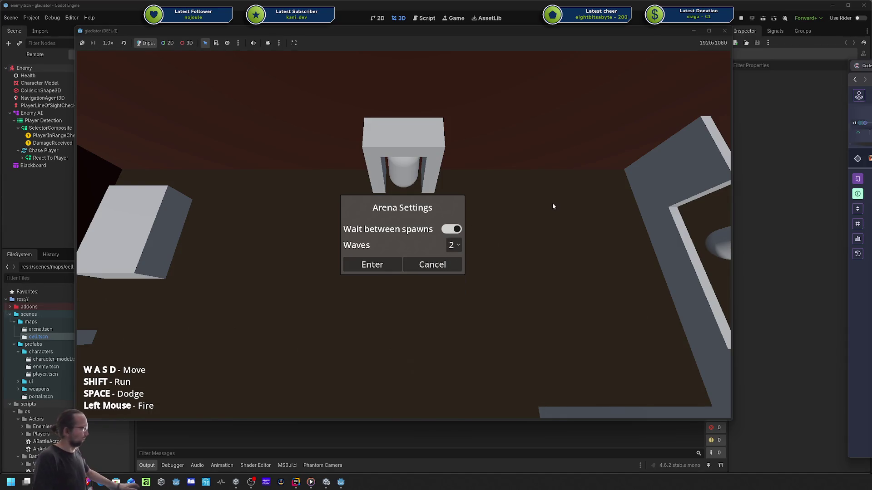
pyautogui.click(370, 265)
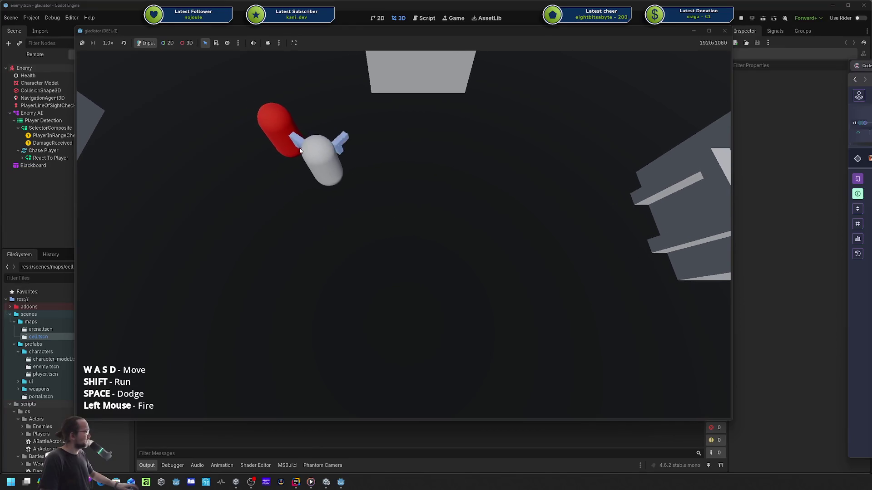
pyautogui.click(726, 37)
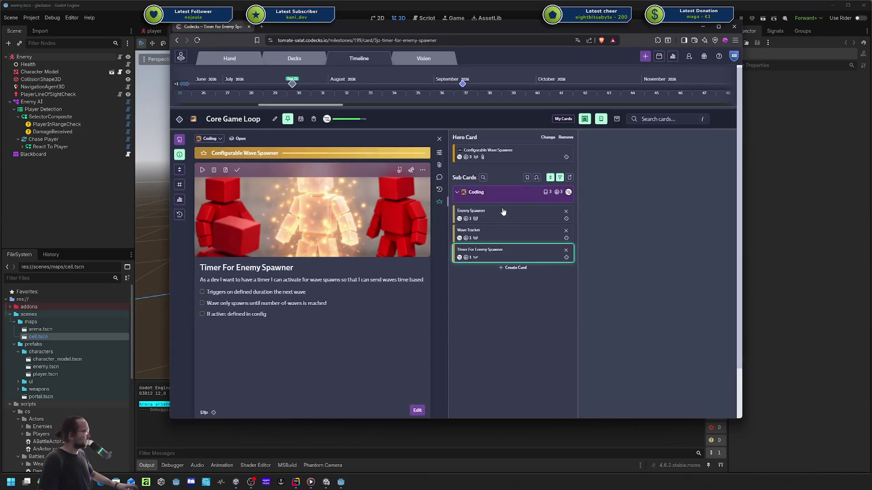
# - Review the Enemy Spawner card, glance at Wave Tracker, then move the browser aside
pyautogui.click(503, 212)
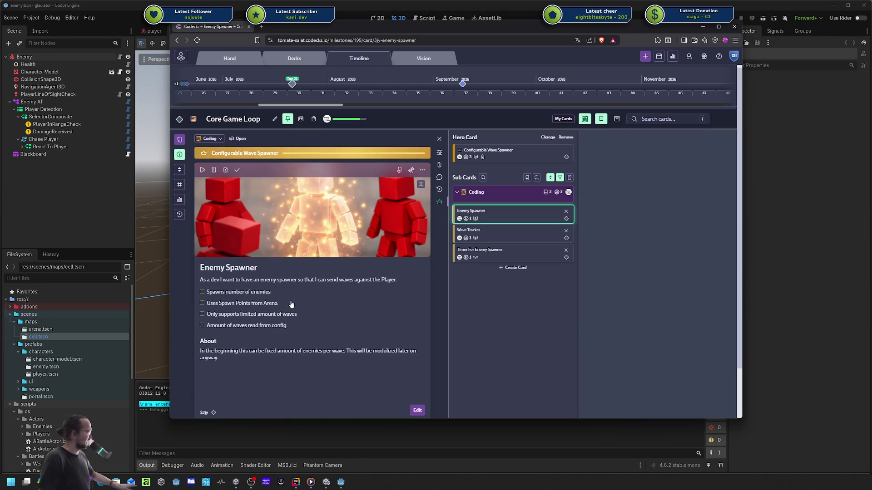
pyautogui.click(500, 236)
pyautogui.click(491, 214)
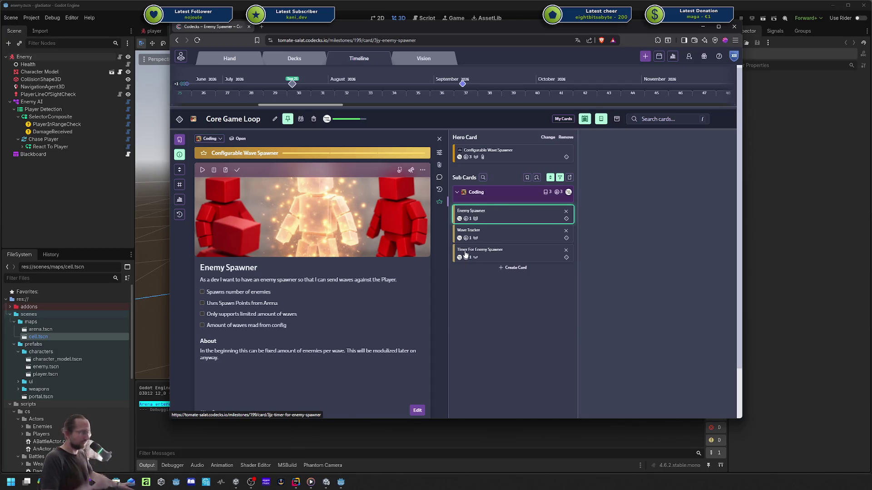
pyautogui.moveTo(484, 27)
pyautogui.mouseDown()
pyautogui.moveTo(656, 46)
pyautogui.moveTo(492, 57)
pyautogui.moveTo(474, 51)
pyautogui.moveTo(871, 54)
pyautogui.moveTo(871, 100)
pyautogui.mouseUp()
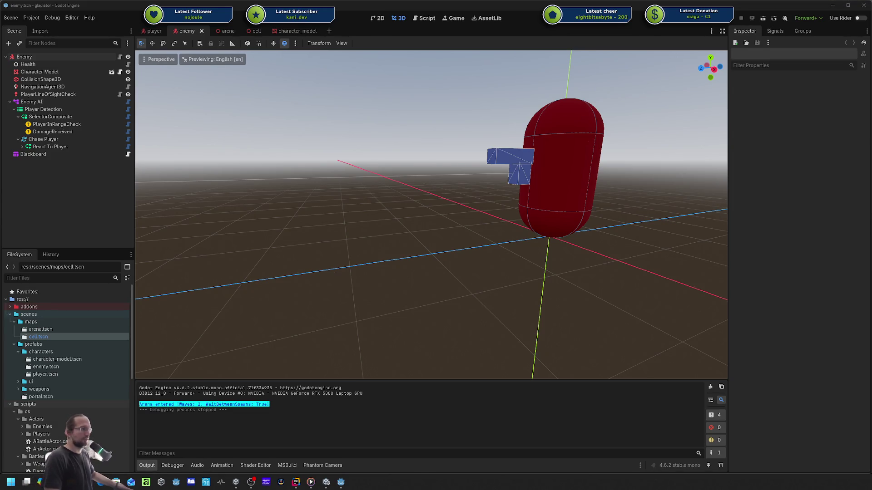
# - Rerun the game and enter the arena with 4 waves and no waiting
pyautogui.hotkey('alt', 'Tab')
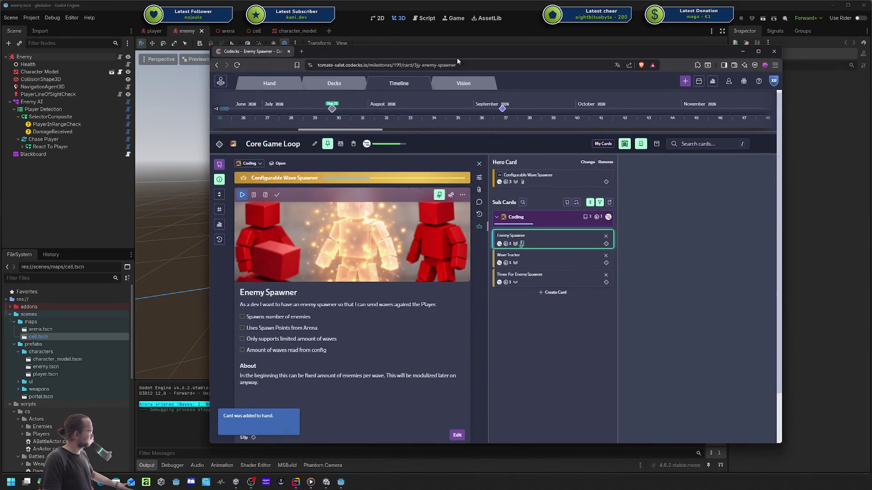
pyautogui.hotkey('alt', 'Tab')
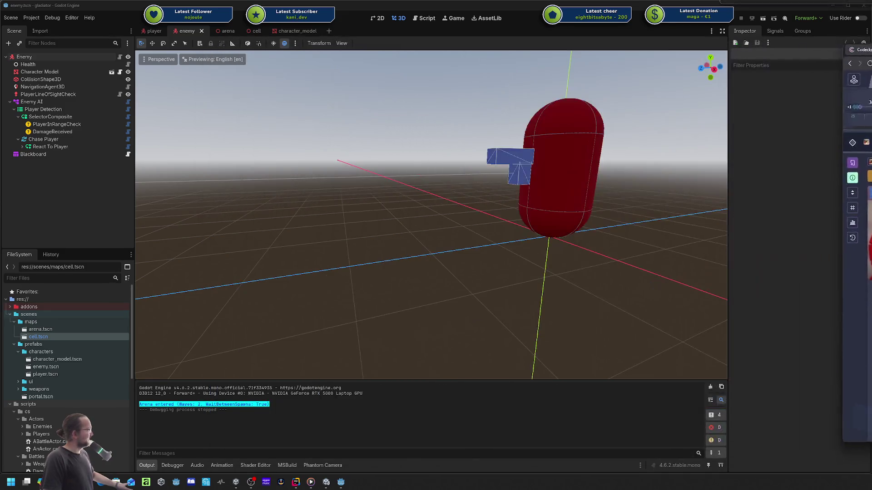
pyautogui.press('F5')
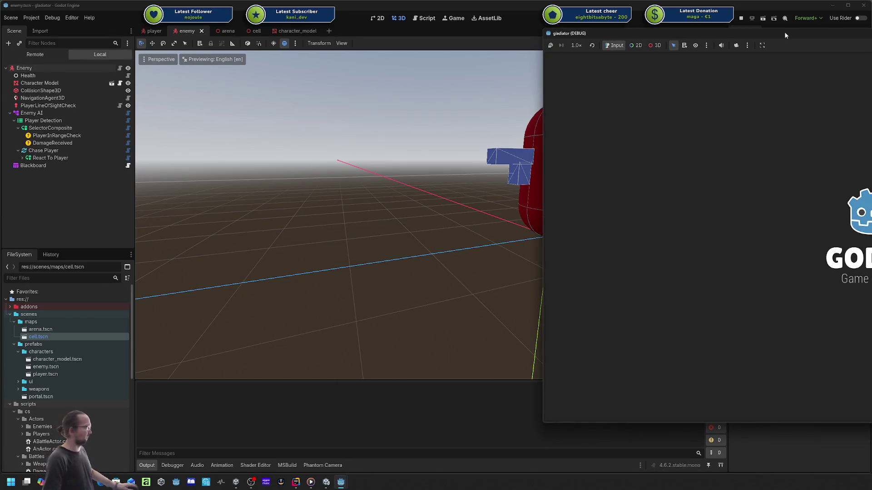
pyautogui.moveTo(783, 32)
pyautogui.mouseDown()
pyautogui.moveTo(669, 43)
pyautogui.moveTo(654, 26)
pyautogui.mouseUp()
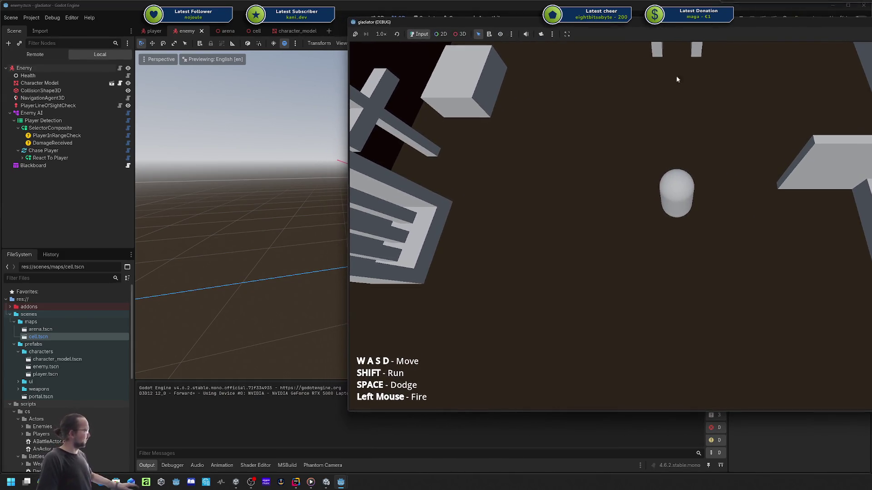
pyautogui.press('w')
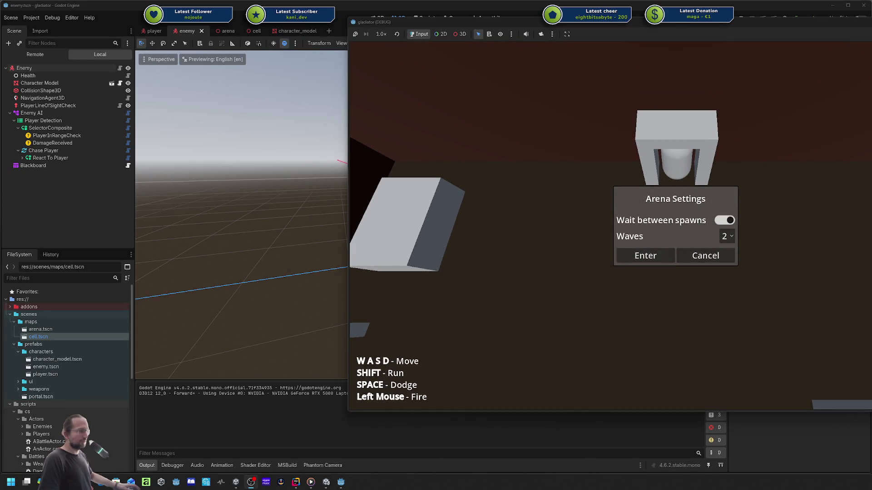
pyautogui.click(728, 237)
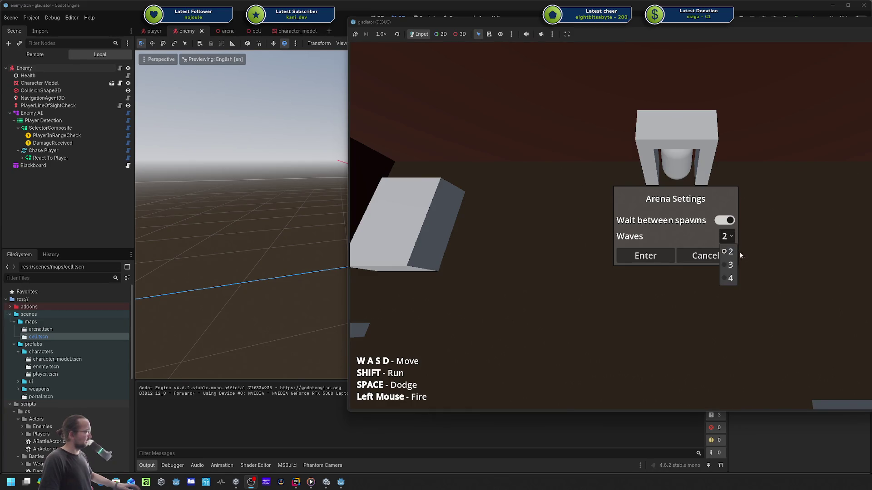
pyautogui.click(730, 265)
pyautogui.click(728, 236)
pyautogui.click(730, 278)
pyautogui.click(658, 258)
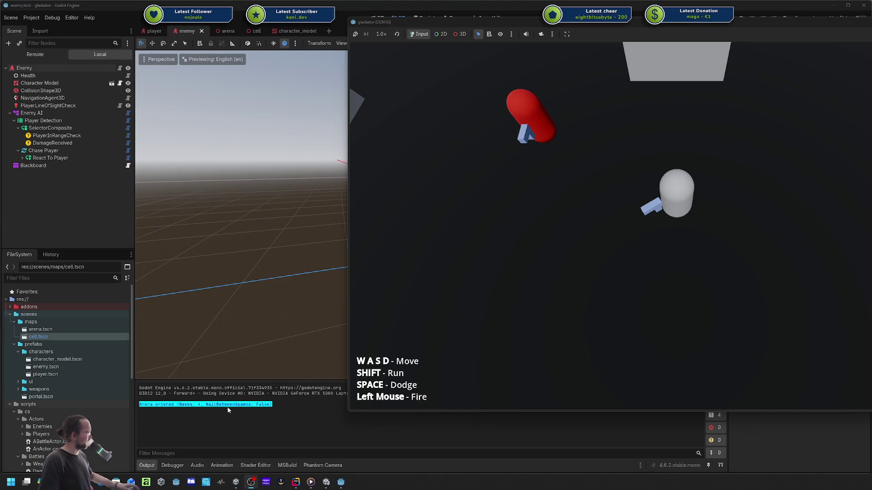
# - Re-enter the arena with waiting between spawns on and 2 waves, then quit the game
pyautogui.press('d')
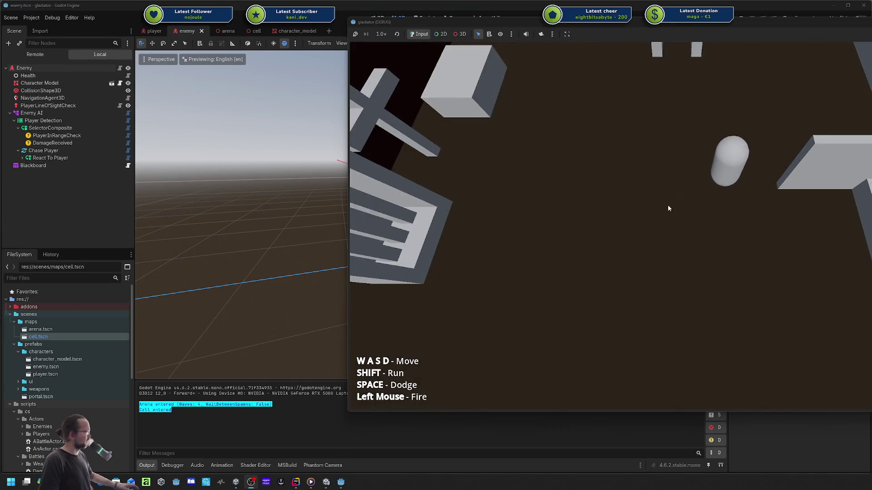
pyautogui.press('w')
pyautogui.click(720, 220)
pyautogui.click(727, 236)
pyautogui.click(726, 258)
pyautogui.click(640, 257)
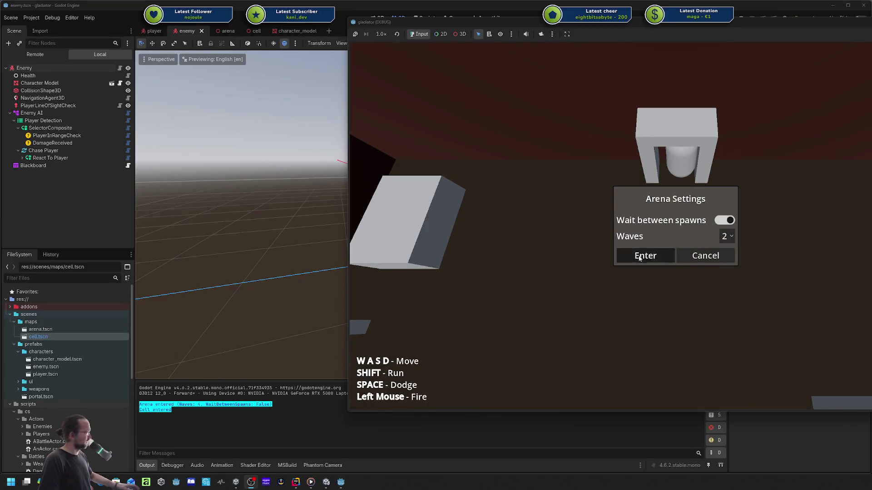
pyautogui.press('F8')
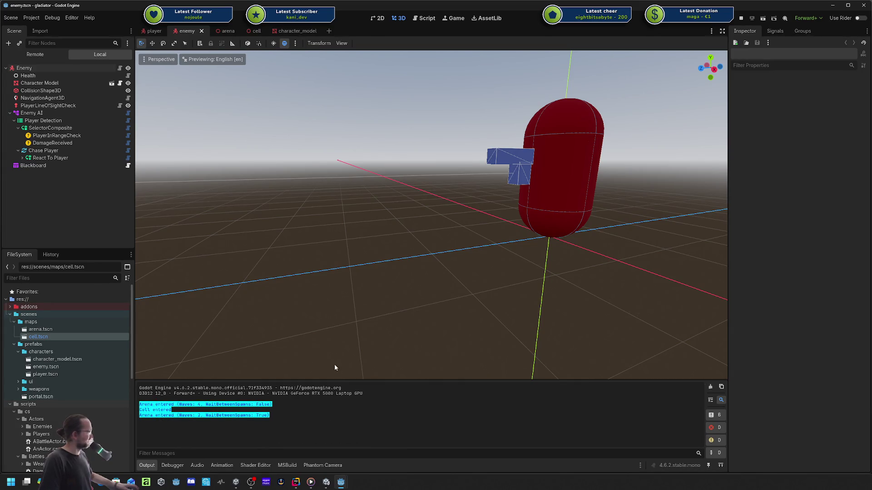
# - Stop the debug session and close the player, enemy, cell and character_model scenes
pyautogui.press('F8')
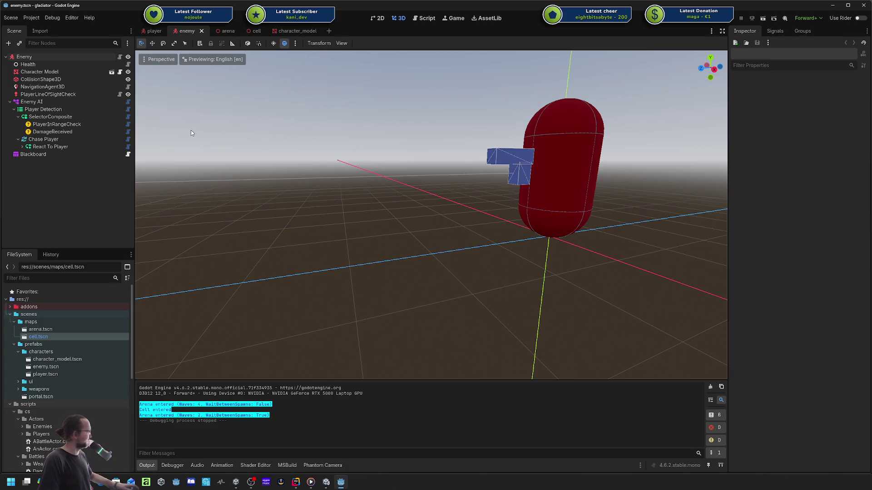
pyautogui.middleClick(156, 32)
pyautogui.click(177, 32)
pyautogui.middleClick(180, 32)
pyautogui.middleClick(183, 32)
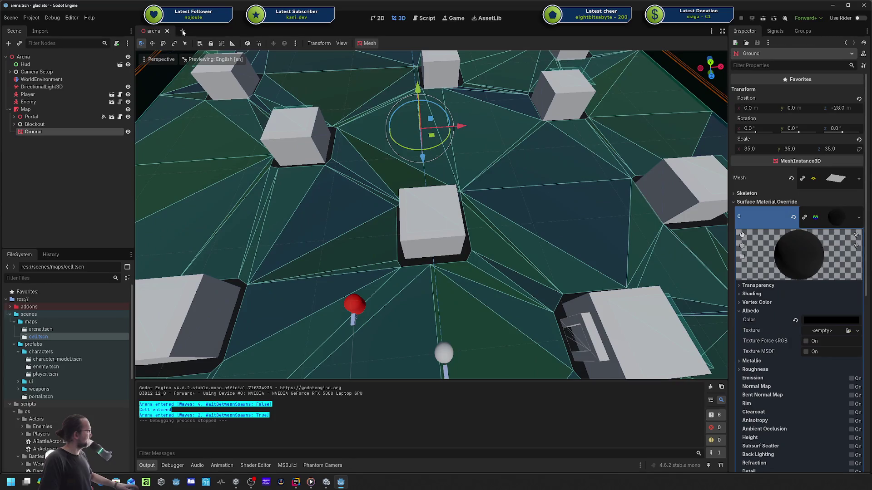
# - Frame the arena around the Ground and collapse the Map node's children in the scene tree
pyautogui.scroll(5, 431, 195)
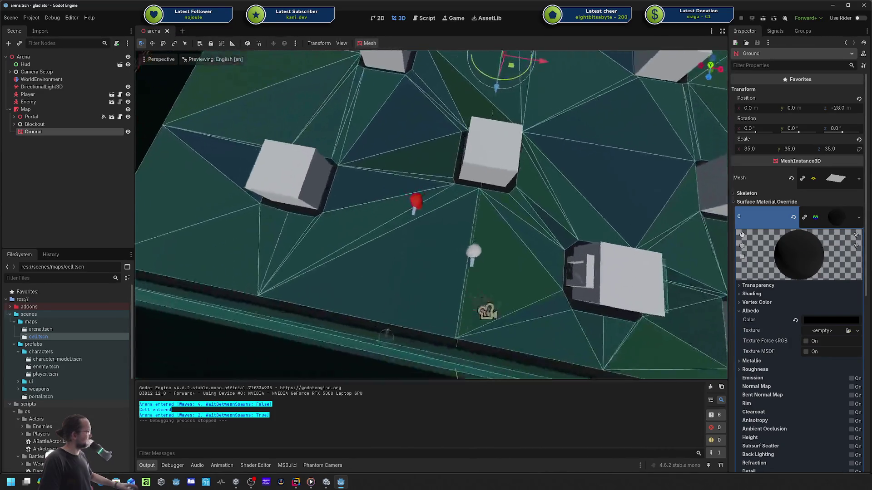
pyautogui.press('f')
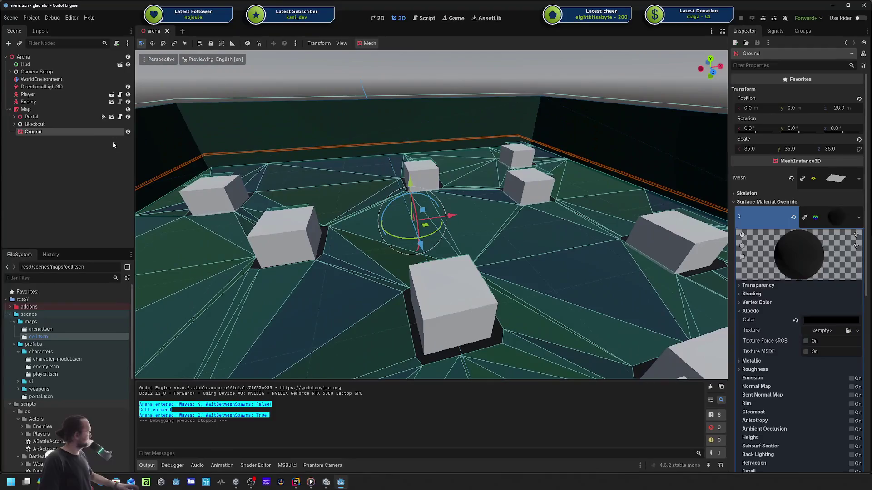
pyautogui.click(10, 109)
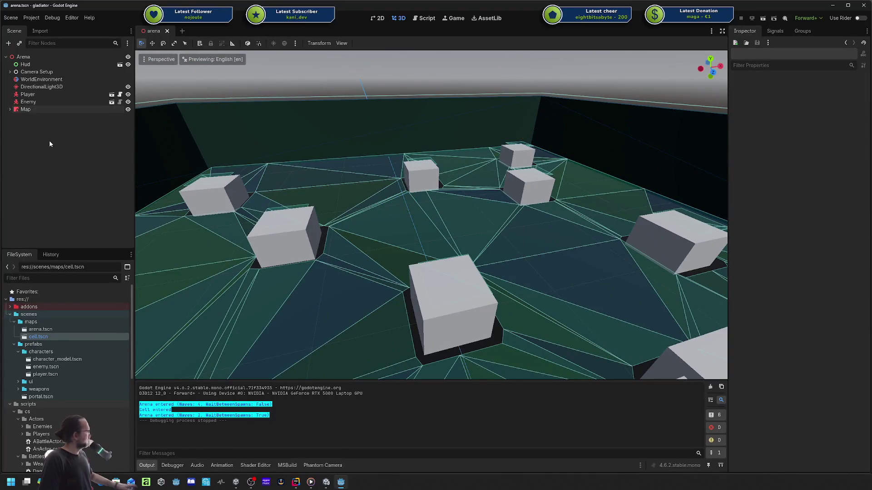
pyautogui.scroll(5, 421, 222)
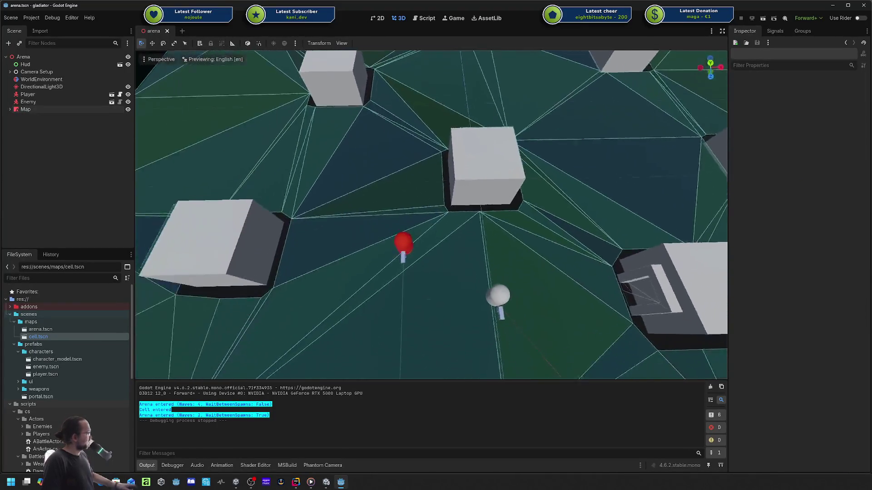
pyautogui.scroll(-3, 314, 363)
pyautogui.scroll(4, 314, 363)
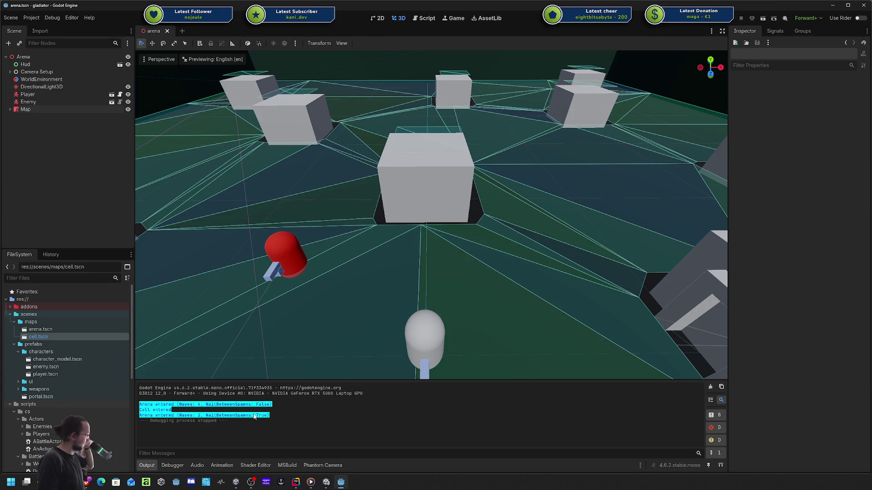
pyautogui.rightClick(53, 138)
pyautogui.click(40, 141)
pyautogui.rightClick(40, 138)
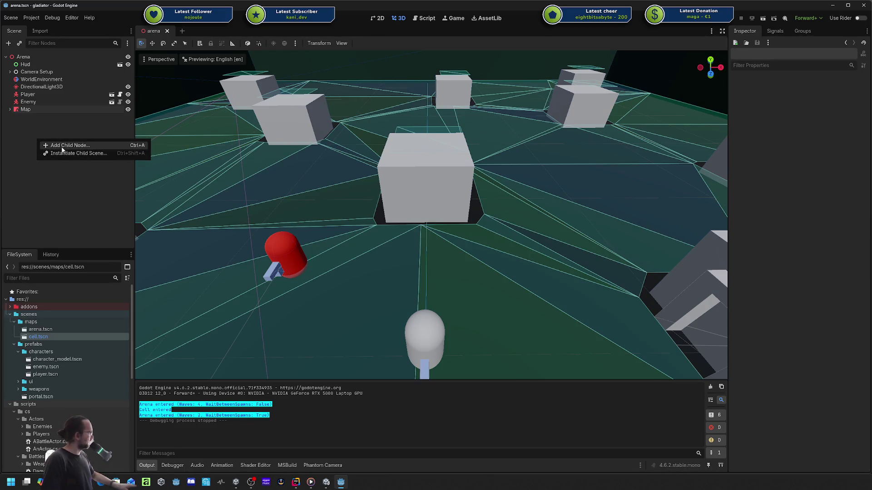
pyautogui.click(54, 133)
# - Add a new empty scene tab, cancel choosing its root node, and bring Rider forward
pyautogui.click(182, 30)
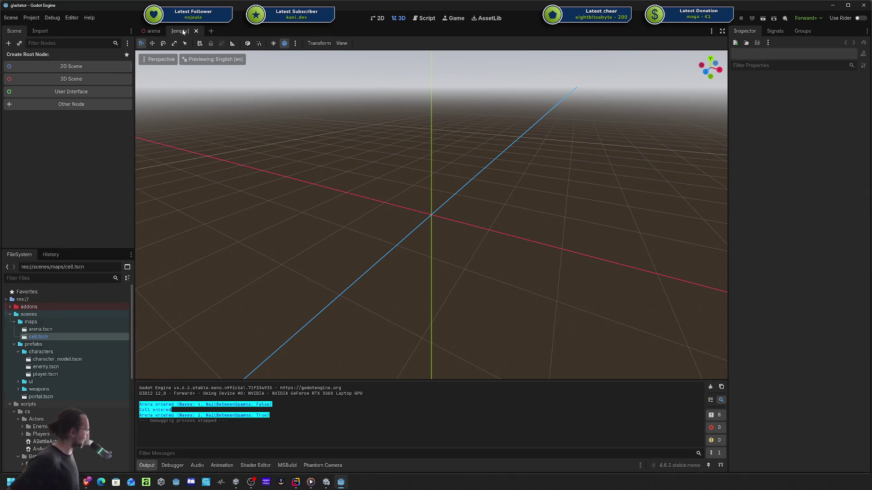
pyautogui.click(158, 30)
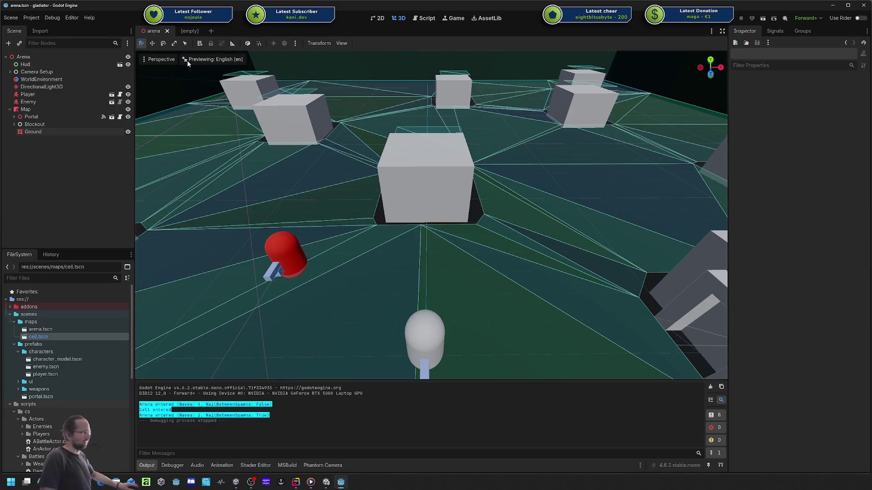
pyautogui.hotkey('ctrl', 'Tab')
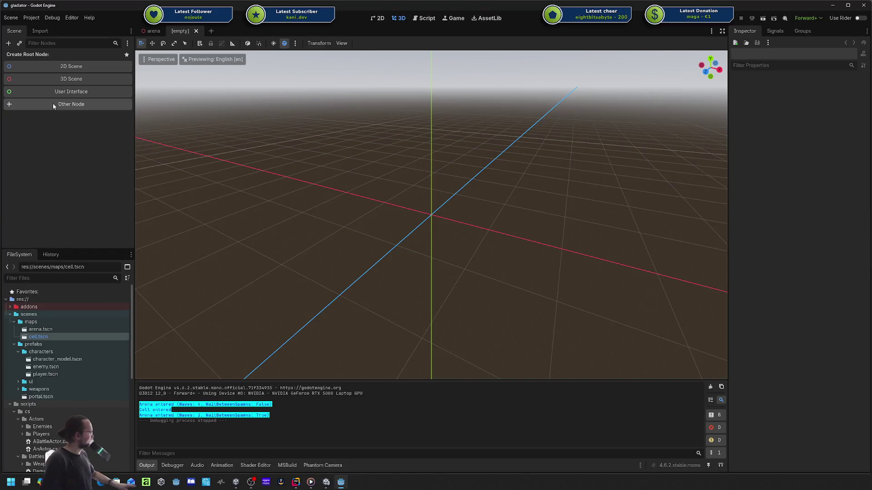
pyautogui.click(53, 104)
pyautogui.press('Escape')
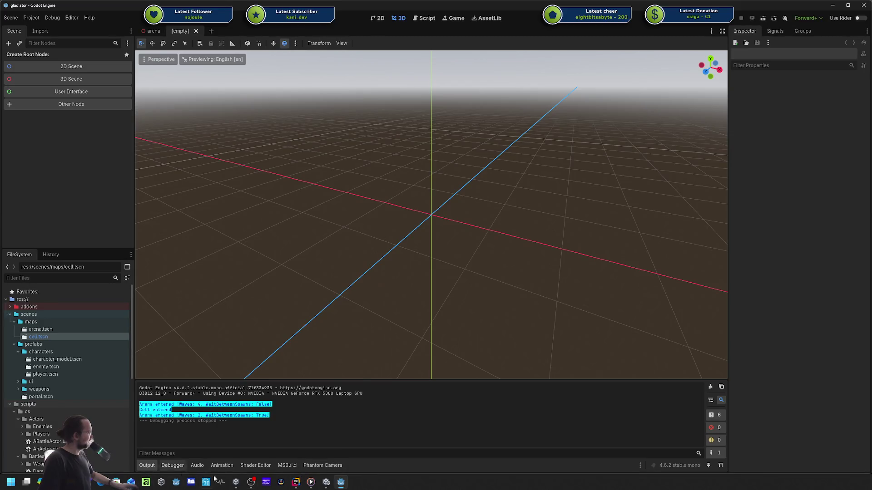
pyautogui.moveTo(85, 482)
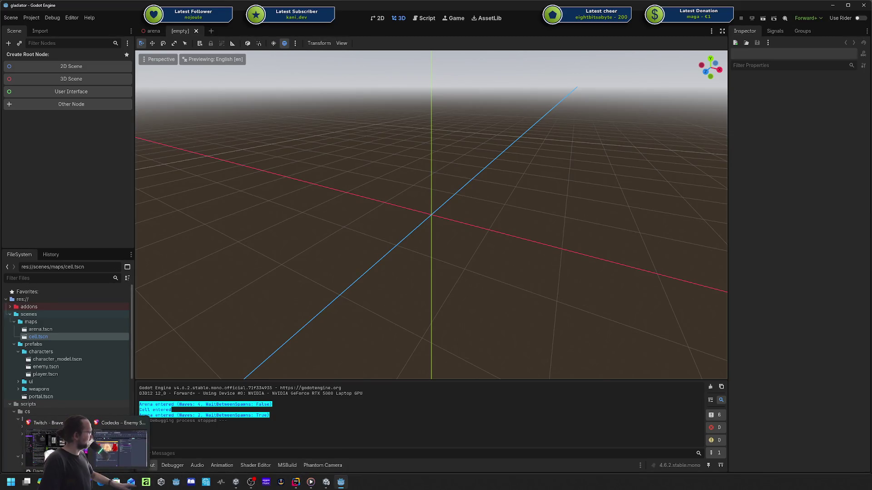
pyautogui.click(296, 482)
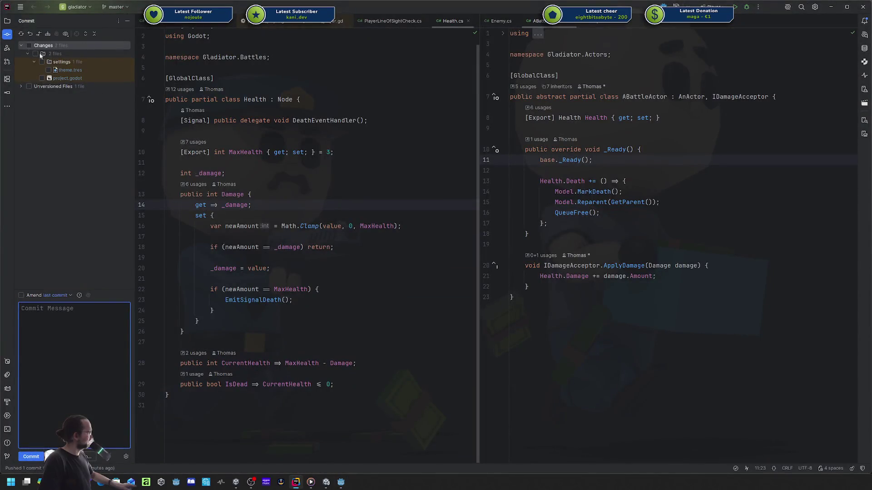
# - Show the project tree and close all open code files and the editor split
pyautogui.click(7, 24)
pyautogui.rightClick(201, 20)
pyautogui.click(222, 42)
pyautogui.rightClick(160, 20)
pyautogui.click(173, 45)
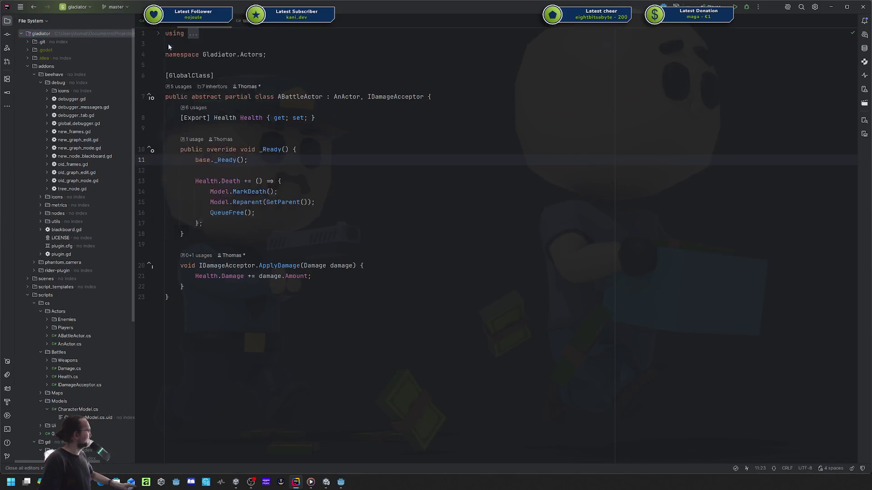
pyautogui.click(28, 67)
# - Switch the project tree to Solution view and back to the File System view
pyautogui.click(27, 83)
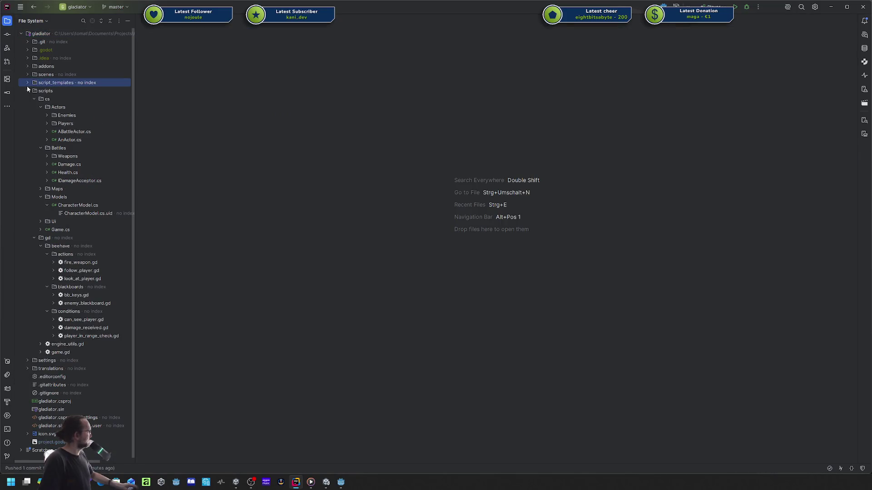
pyautogui.click(32, 21)
pyautogui.click(62, 59)
pyautogui.click(34, 67)
pyautogui.click(34, 22)
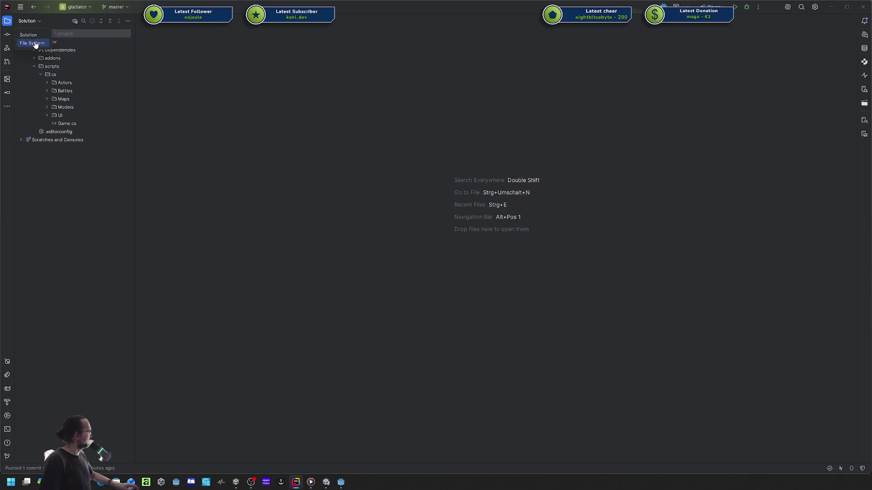
pyautogui.click(37, 42)
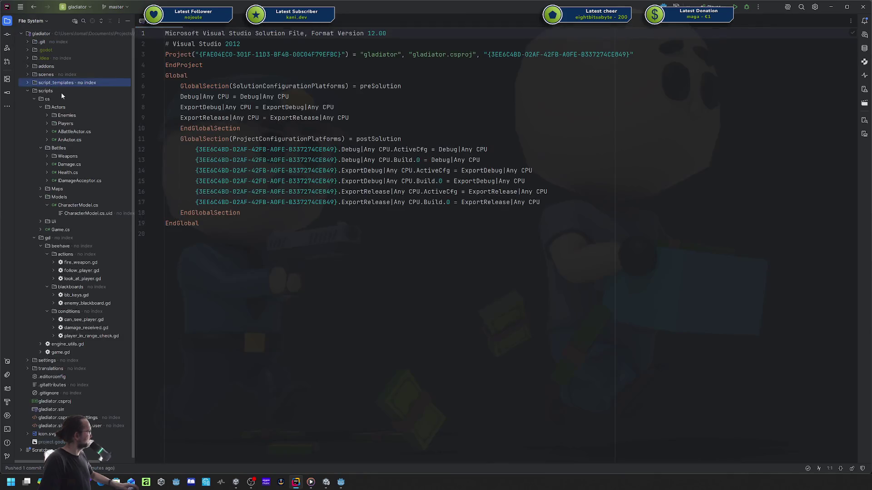
# - Close gladiator.sln, collapse gd and Models, expand Maps, and select the cs scripts folder
pyautogui.click(33, 235)
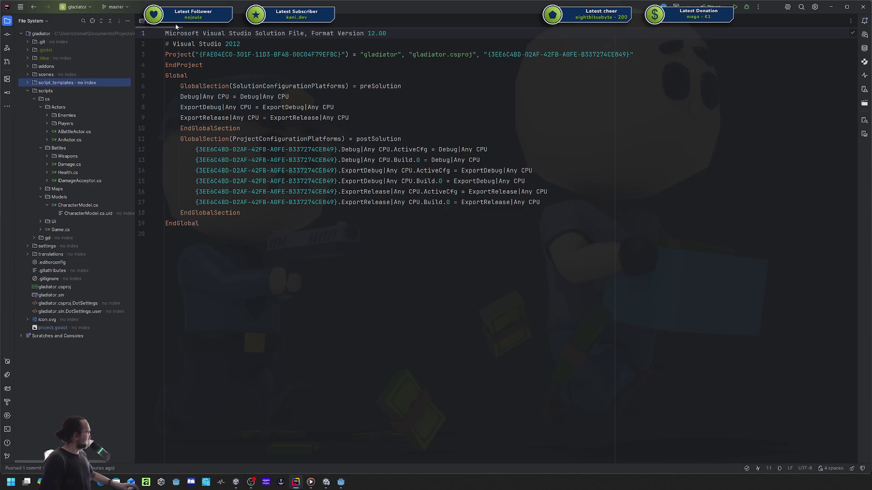
pyautogui.click(176, 22)
pyautogui.click(41, 197)
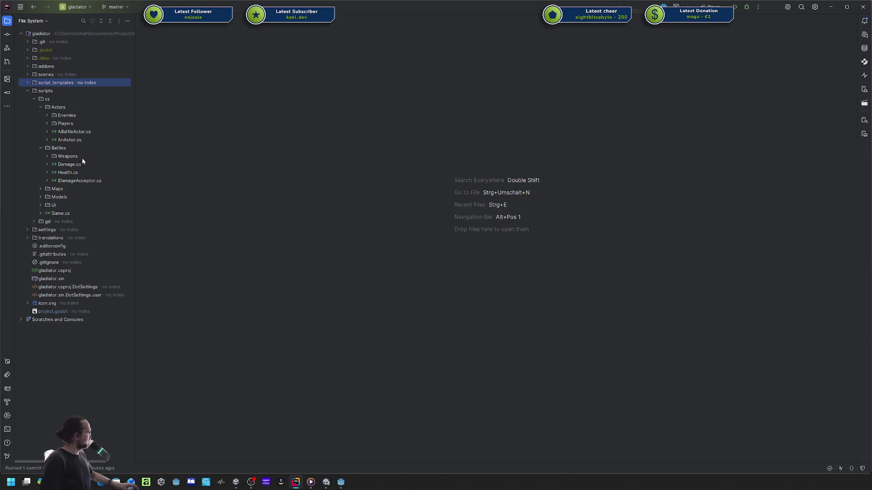
pyautogui.click(40, 189)
pyautogui.click(74, 190)
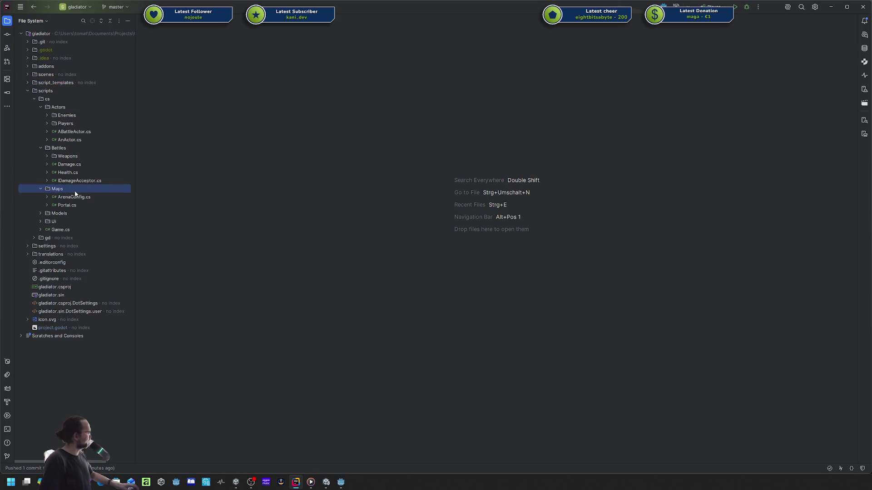
pyautogui.click(56, 99)
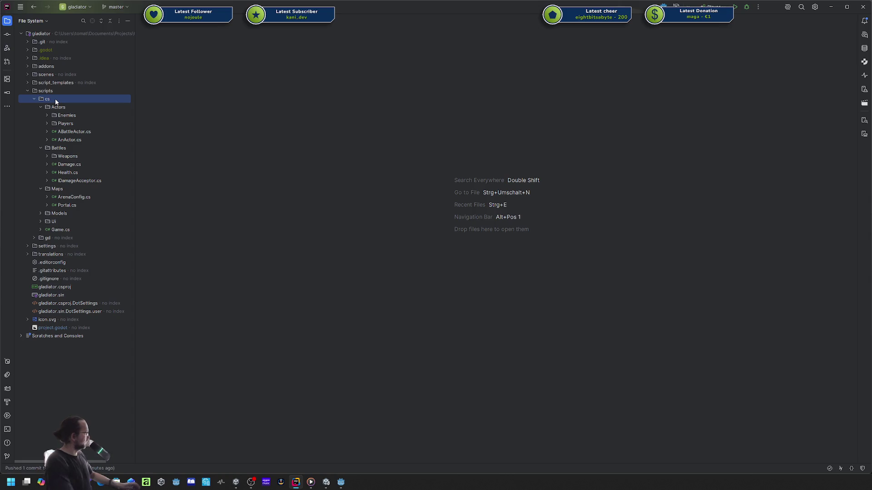
pyautogui.press('alt+Insert')
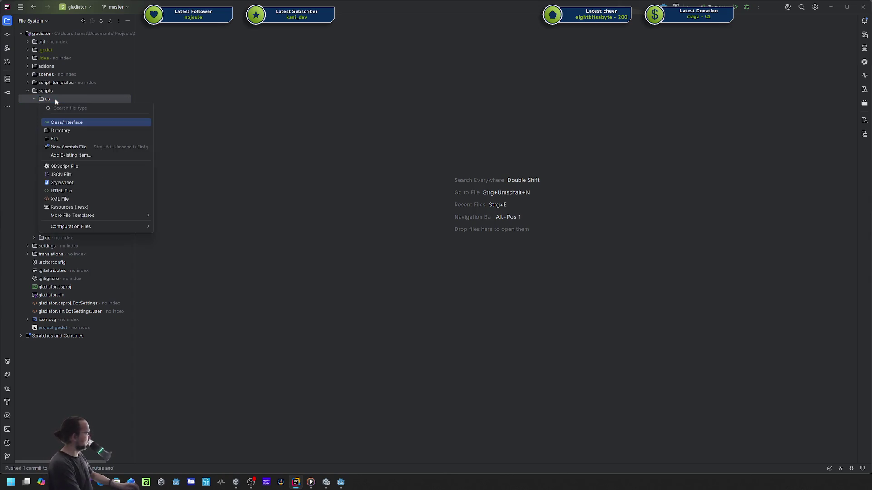
# - Create a Managers directory under cs, then start a new class there and cancel it
pyautogui.press('Down')
pyautogui.press('Return')
pyautogui.write('Managers')
pyautogui.press('Return')
pyautogui.press('alt+Insert')
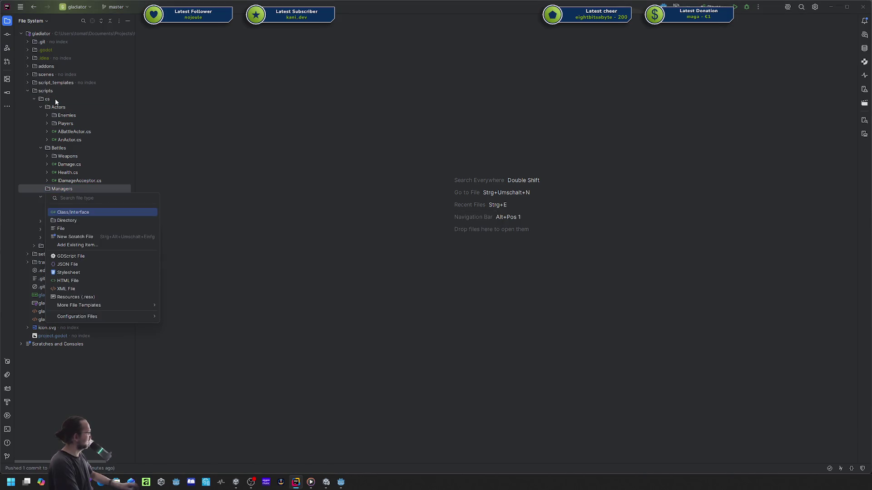
pyautogui.press('Return')
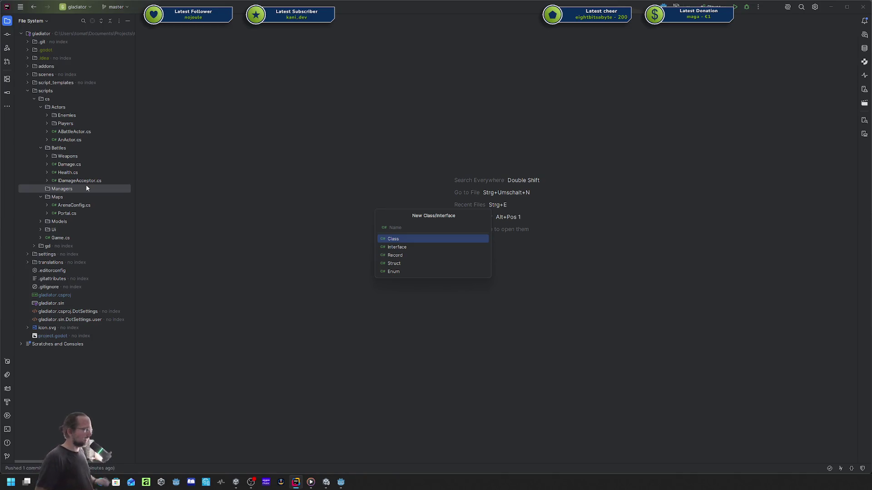
pyautogui.press('Escape')
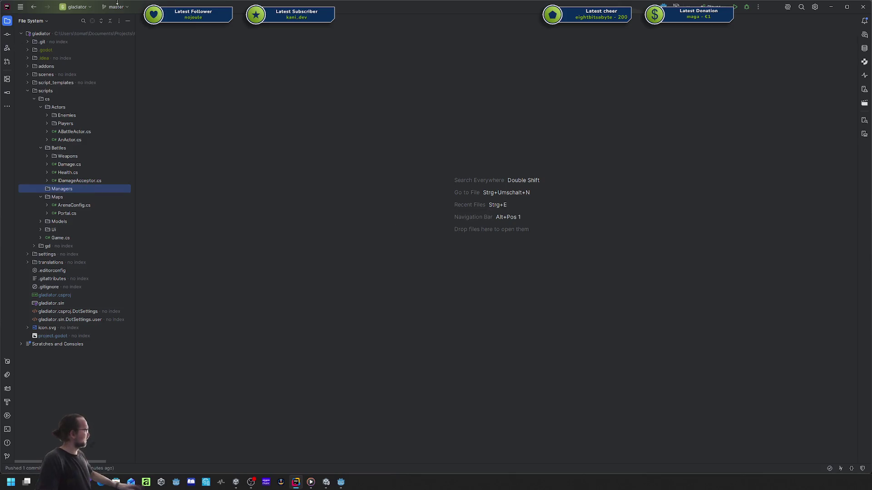
# - Open the anti-virus solution from recent solutions and open game_manager.gd
pyautogui.click(75, 7)
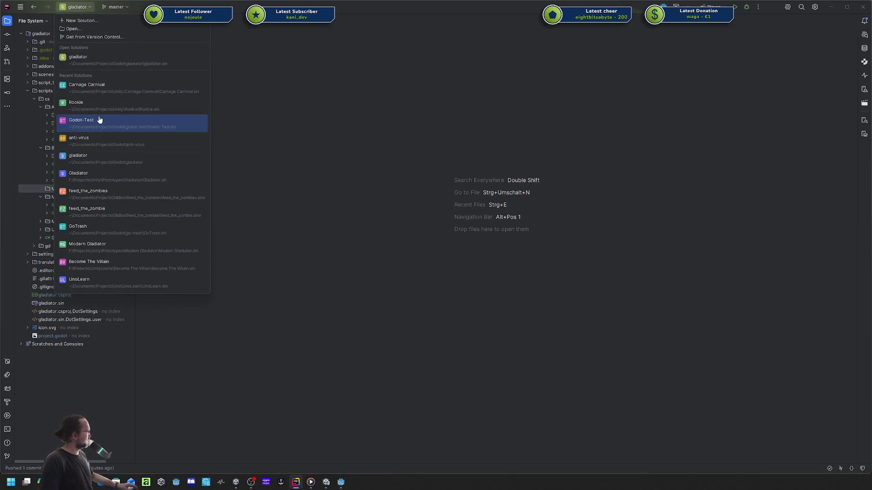
pyautogui.click(114, 141)
pyautogui.click(439, 256)
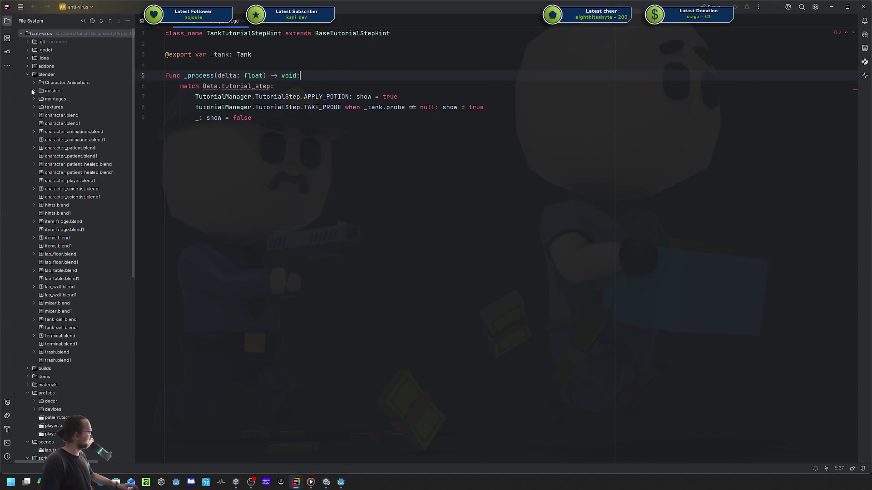
pyautogui.click(27, 74)
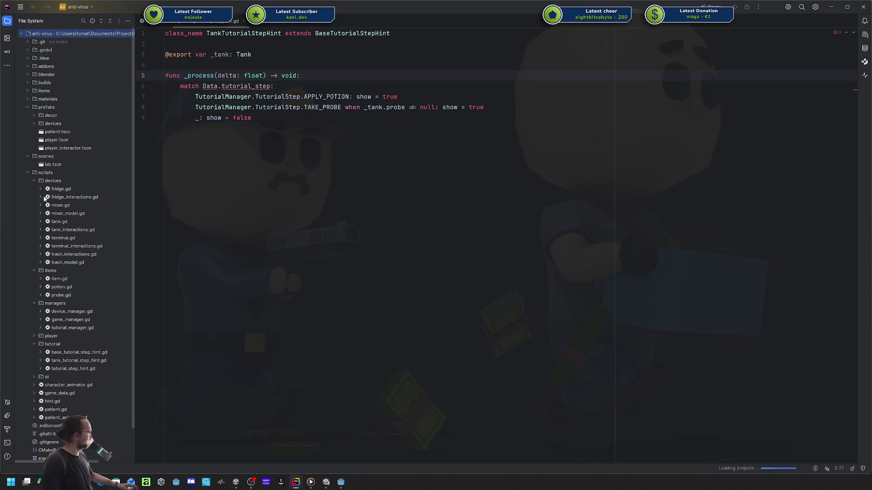
pyautogui.scroll(-2, 68, 227)
pyautogui.doubleClick(73, 287)
# - Inspect the State enum, the _state declaration and usages of game_state_changed and GAME_WON
pyautogui.hotkey('ctrl', 'a')
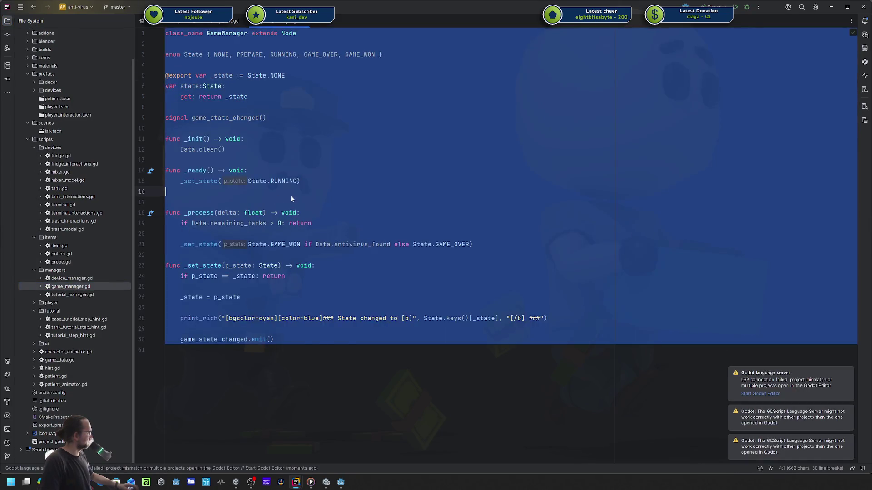
pyautogui.click(288, 318)
pyautogui.click(317, 355)
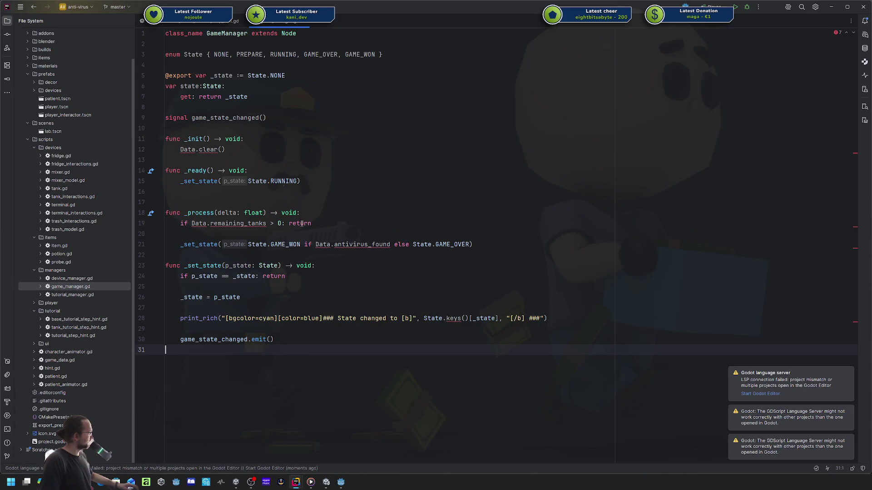
pyautogui.click(394, 54)
pyautogui.moveTo(394, 54); pyautogui.dragTo(166, 54)
pyautogui.click(225, 55)
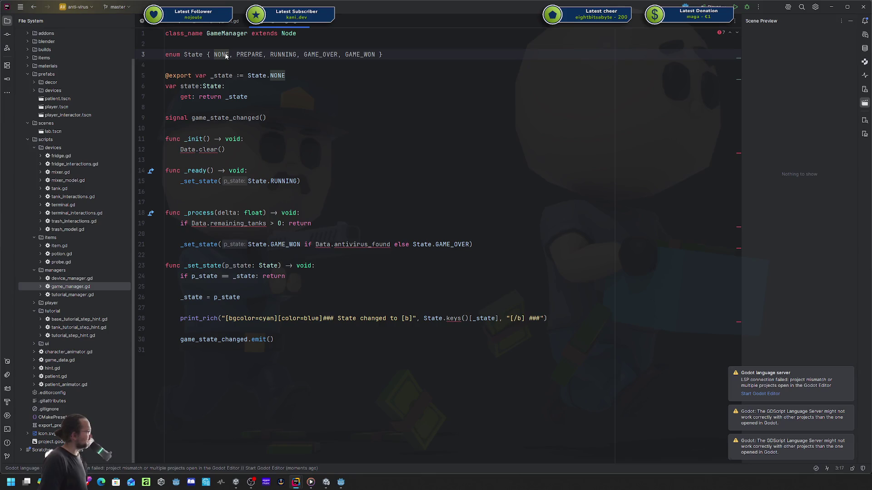
pyautogui.moveTo(225, 55)
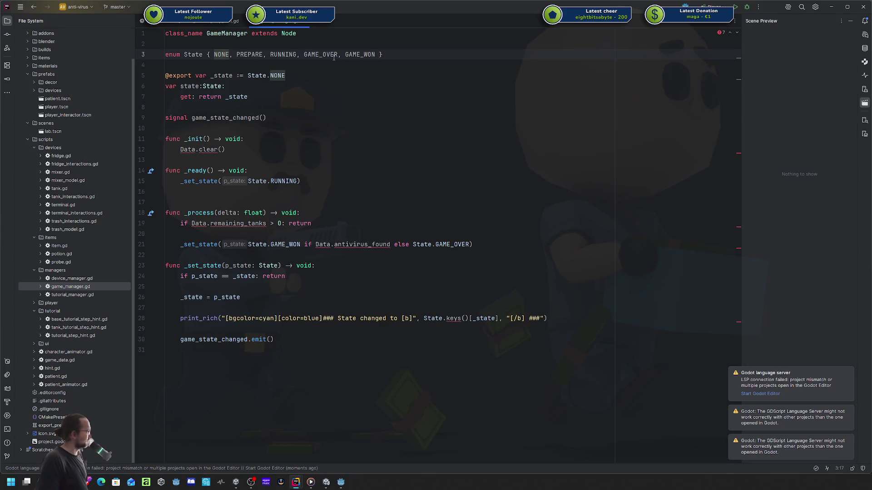
pyautogui.click(237, 118)
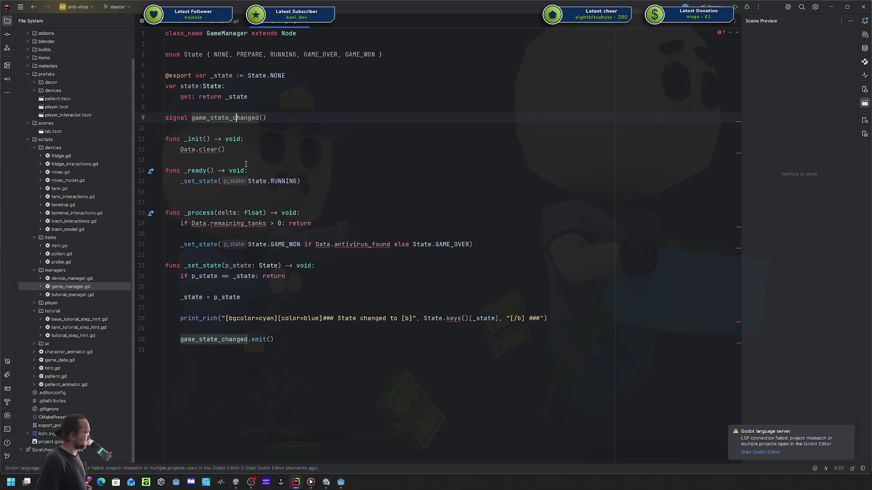
pyautogui.click(290, 74)
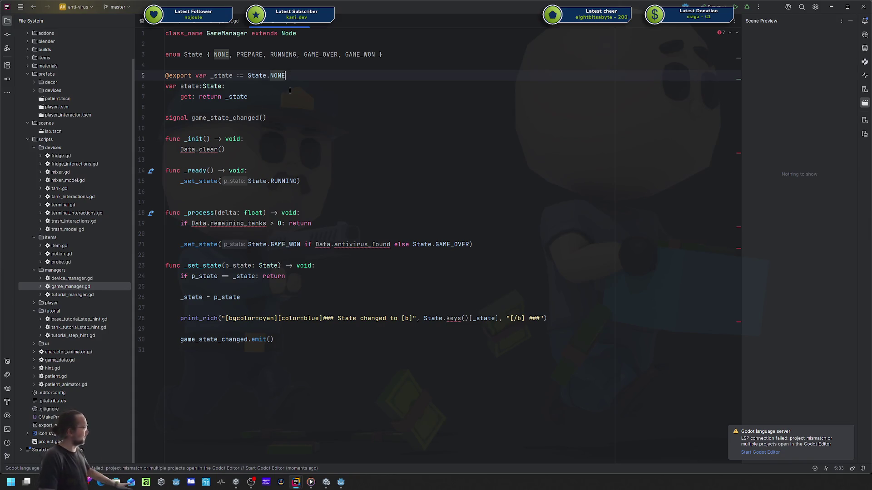
pyautogui.moveTo(184, 55); pyautogui.dragTo(357, 62)
pyautogui.click(357, 61)
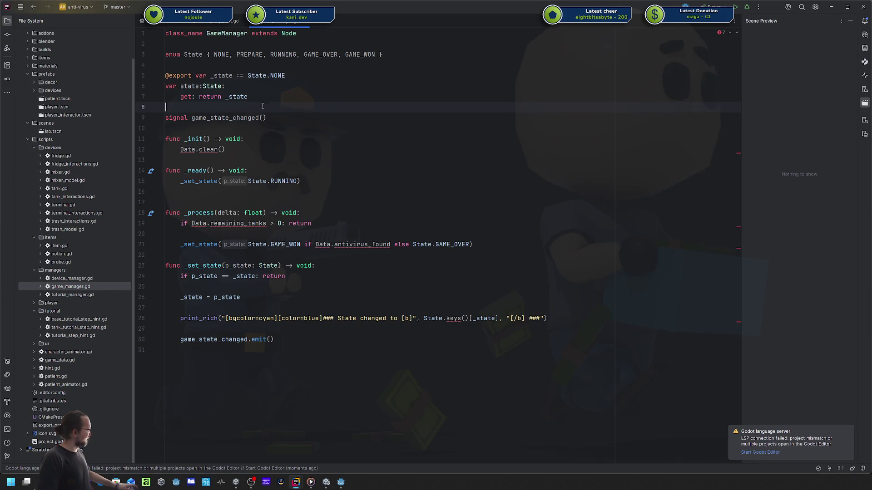
pyautogui.click(230, 118)
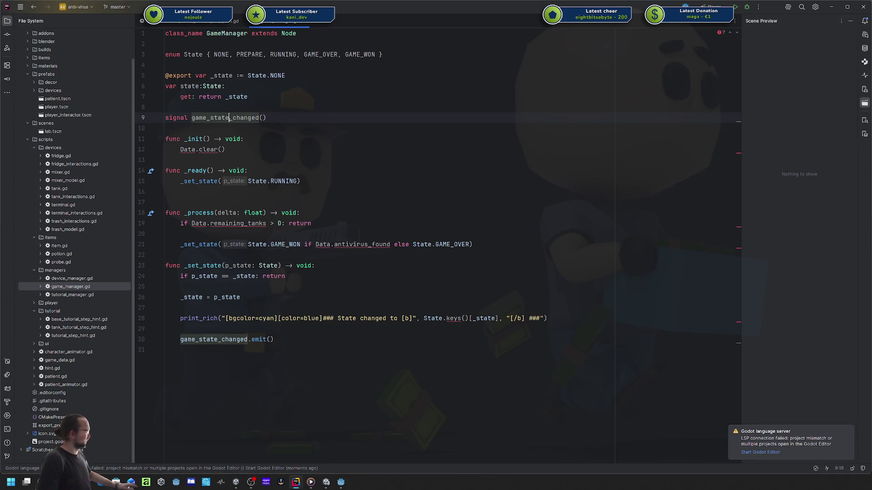
pyautogui.click(203, 117)
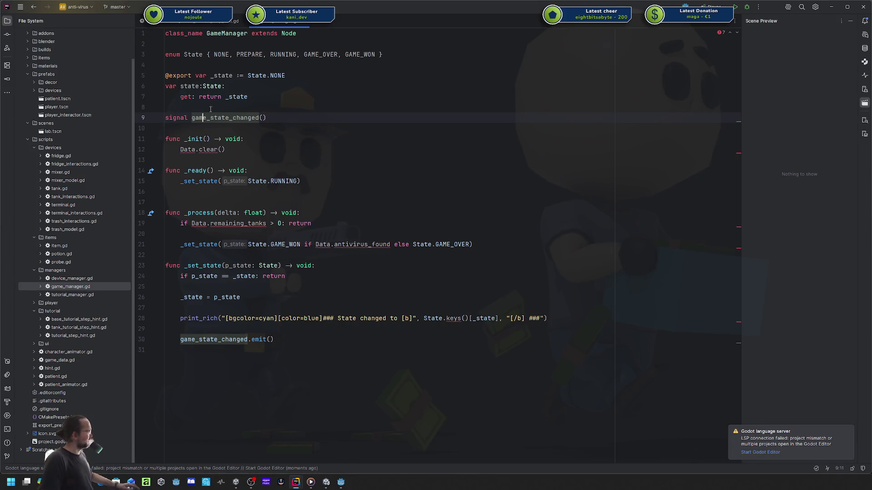
pyautogui.click(206, 54)
pyautogui.click(368, 54)
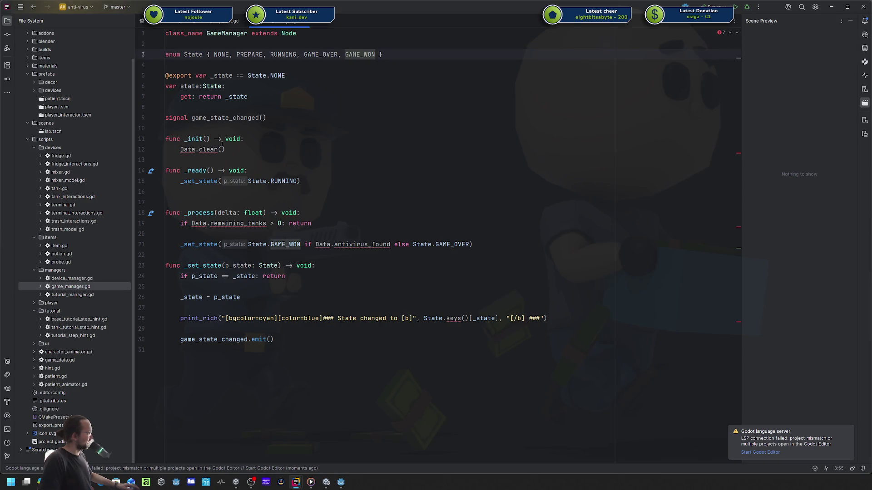
# - Examine the _ready set_state(RUNNING) call and the remaining_tanks check driving _set_state
pyautogui.click(195, 170)
pyautogui.moveTo(184, 181); pyautogui.dragTo(311, 186)
pyautogui.click(312, 186)
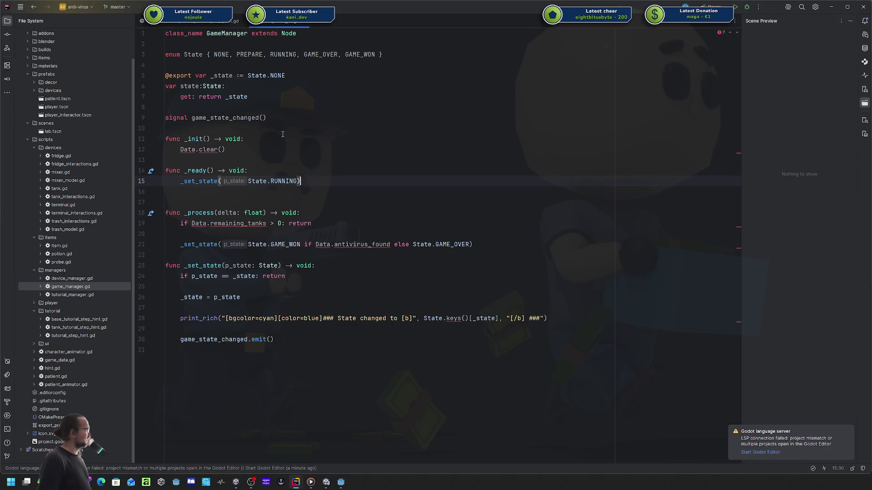
pyautogui.click(248, 181)
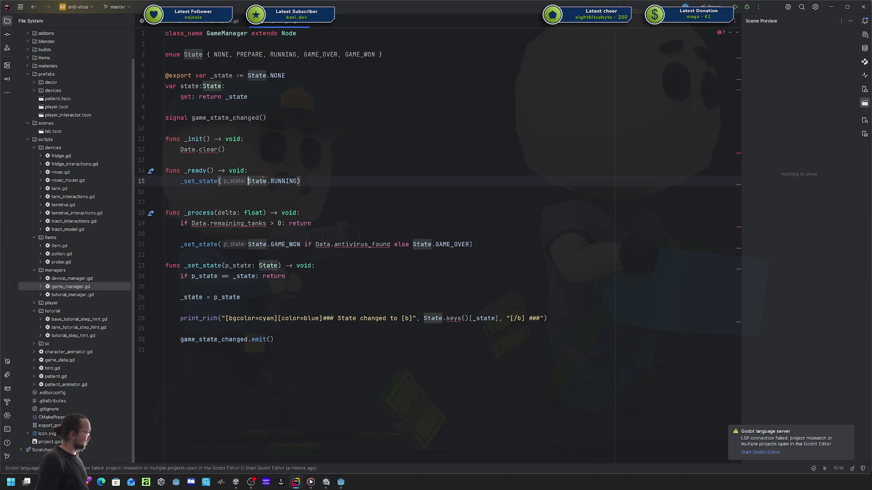
pyautogui.doubleClick(274, 180)
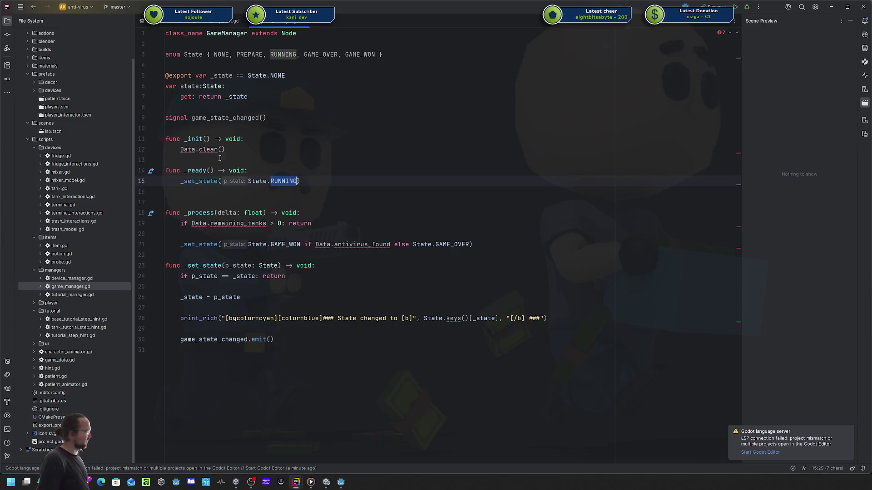
pyautogui.doubleClick(254, 55)
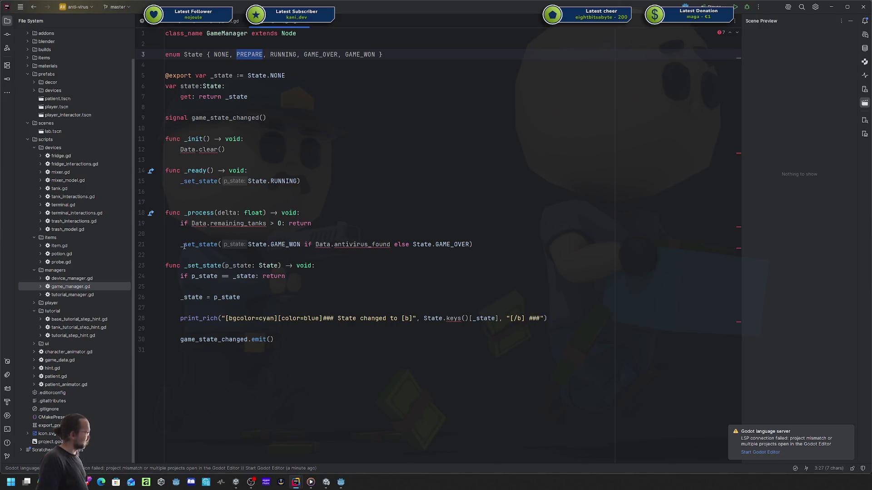
pyautogui.click(202, 244)
pyautogui.click(226, 212)
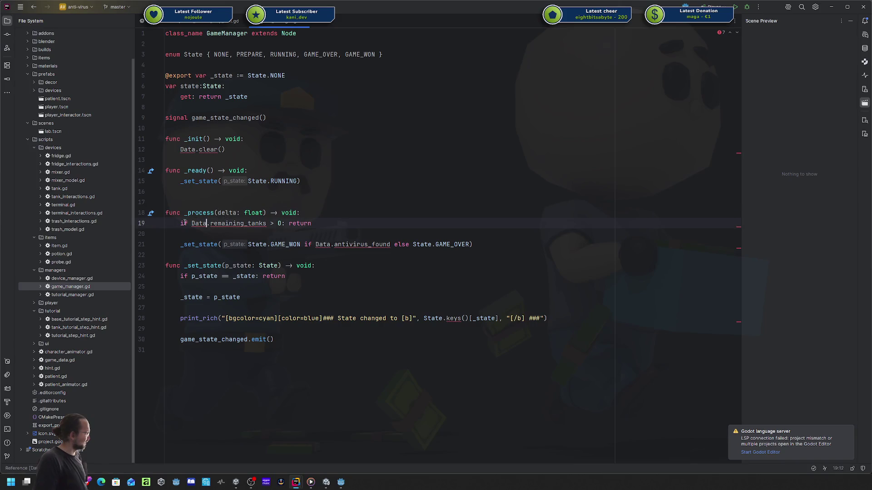
pyautogui.doubleClick(236, 223)
pyautogui.click(199, 224)
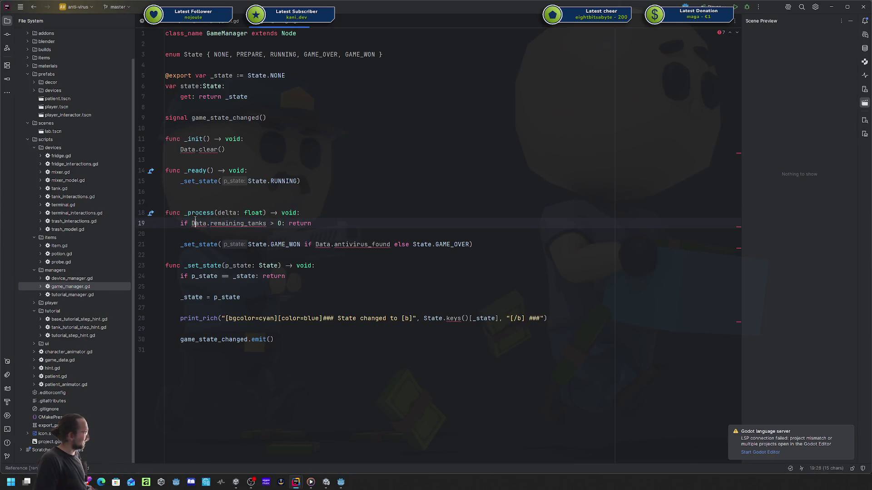
pyautogui.doubleClick(200, 223)
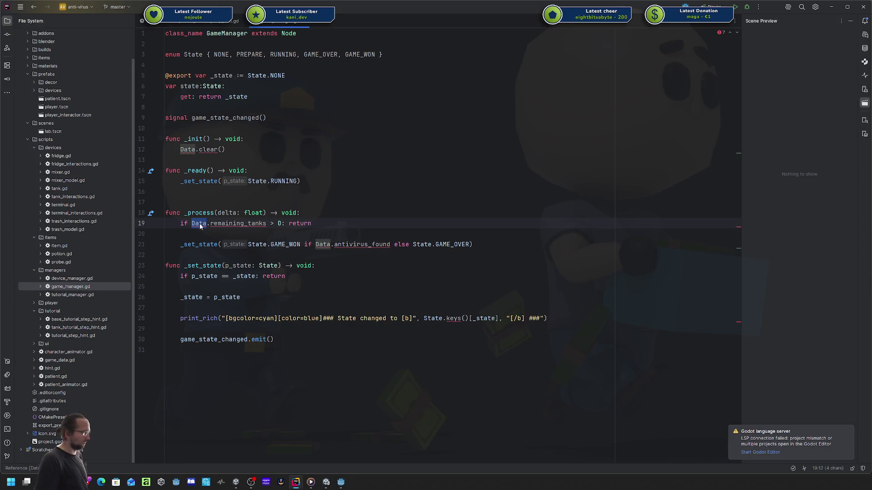
pyautogui.doubleClick(239, 224)
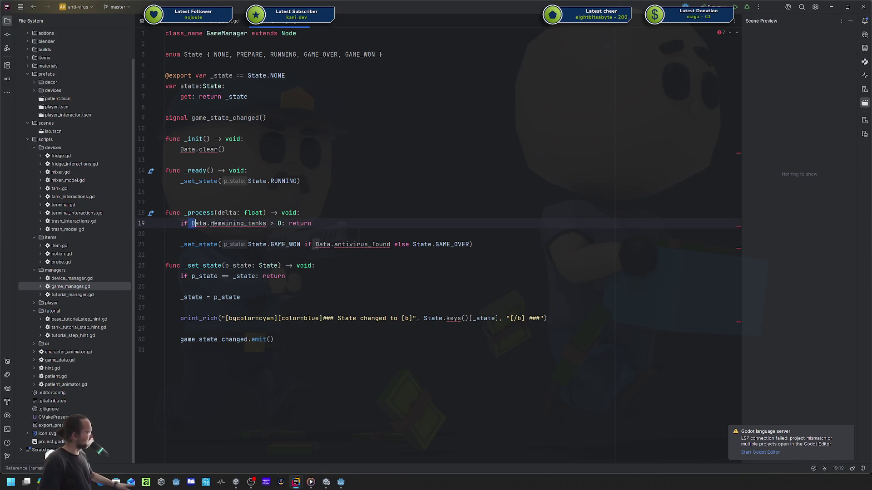
pyautogui.click(268, 238)
pyautogui.press('Down')
pyautogui.click(341, 245)
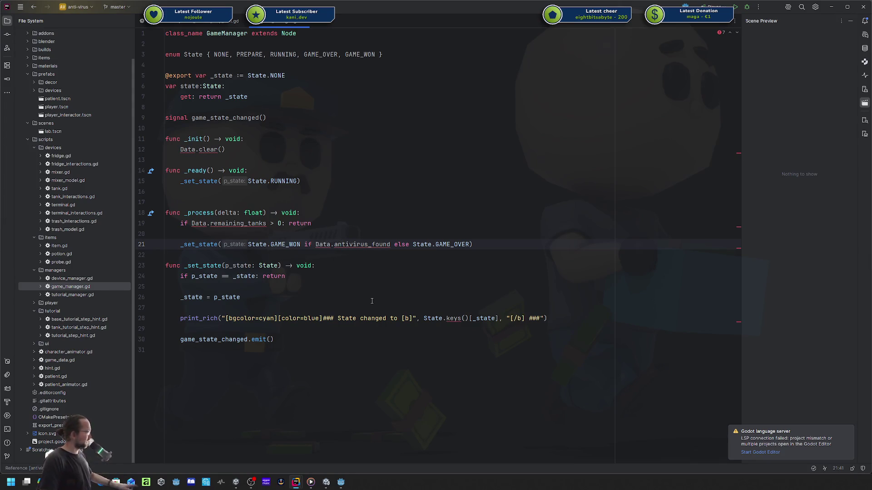
# - Select the code from line 3 down, then open tutorial_manager.gd
pyautogui.moveTo(182, 350); pyautogui.dragTo(156, 55)
pyautogui.click(248, 118)
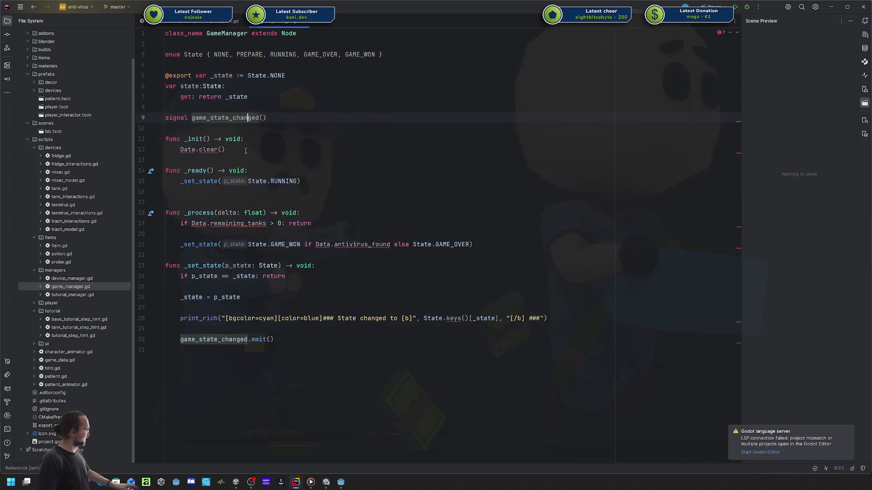
pyautogui.doubleClick(63, 294)
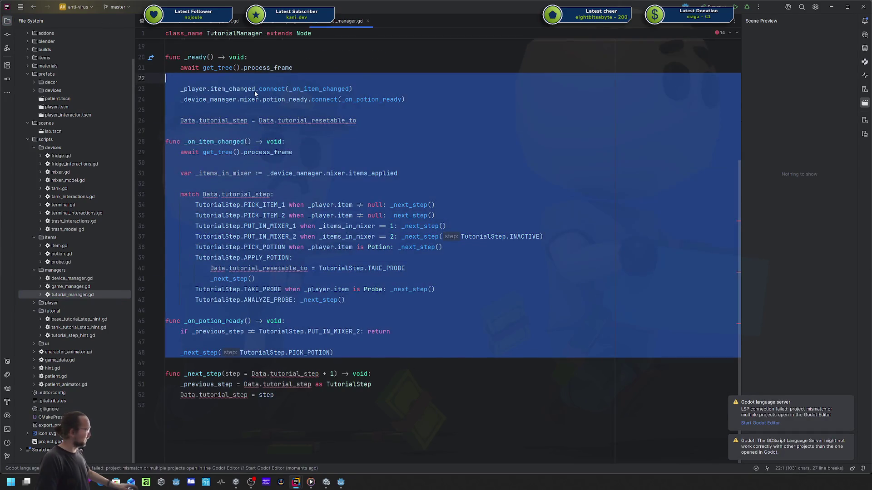
# - Open device_manager.gd and scroll back to its top
pyautogui.click(255, 89)
pyautogui.doubleClick(83, 275)
pyautogui.moveTo(348, 345); pyautogui.dragTo(347, 100)
pyautogui.click(347, 108)
pyautogui.scroll(4, 348, 112)
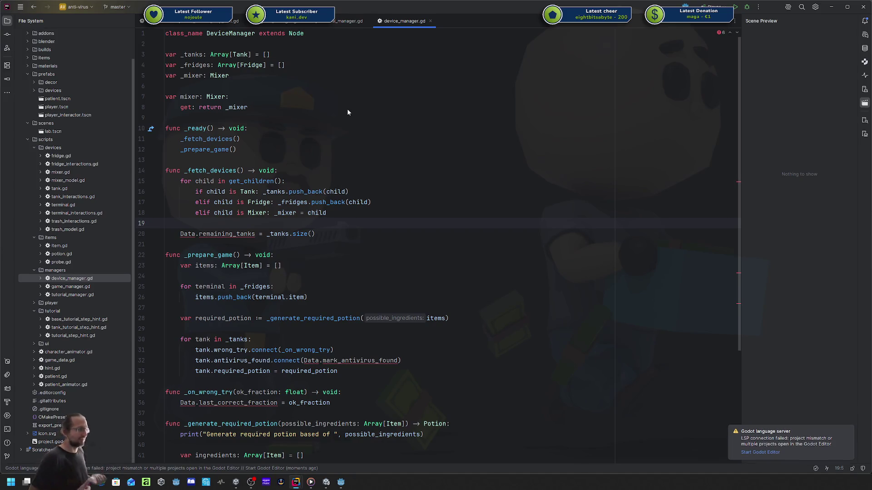
# - Reopen game_manager.gd, skim lines 6 to 30, then close the anti-virus window
pyautogui.click(68, 279)
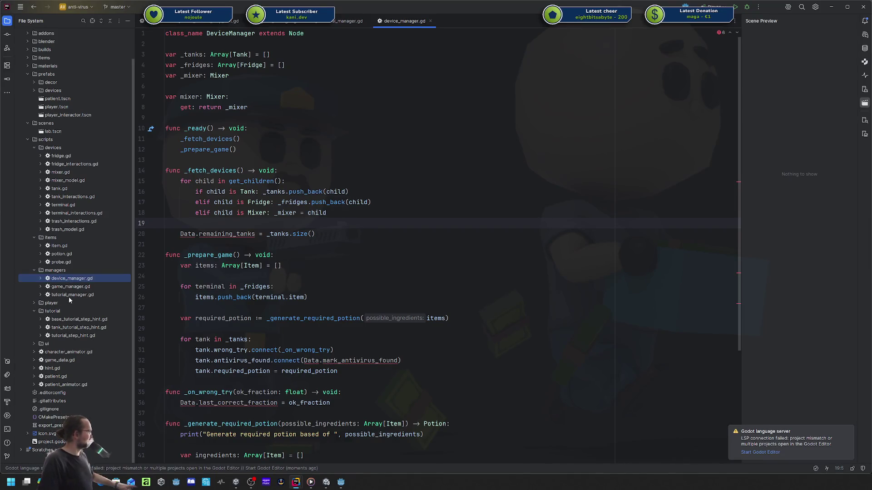
pyautogui.doubleClick(70, 287)
pyautogui.moveTo(513, 351); pyautogui.dragTo(266, 92)
pyautogui.click(396, 161)
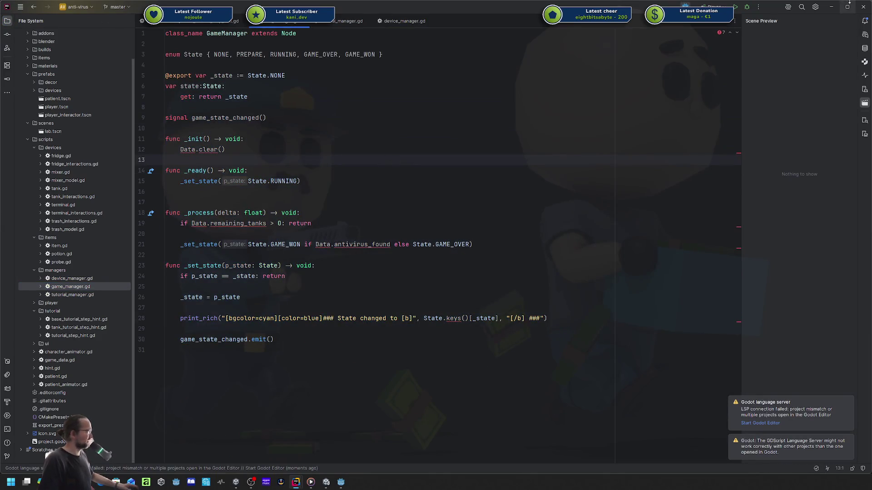
pyautogui.click(863, 7)
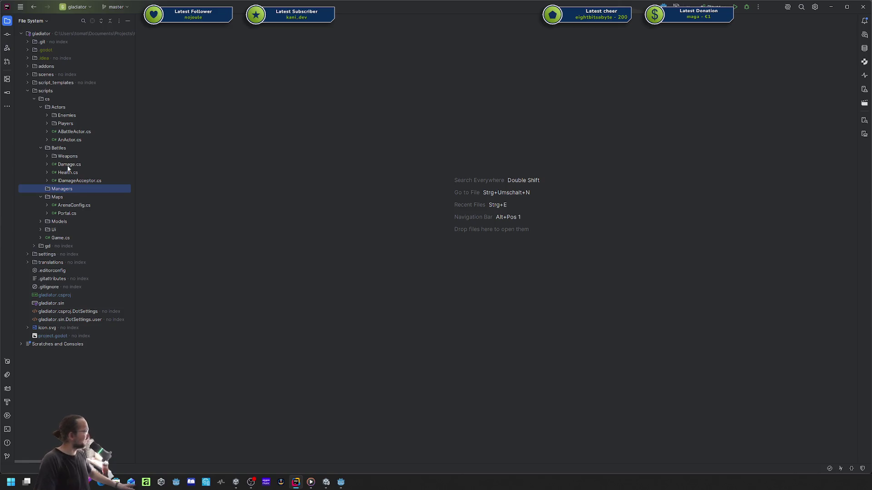
# - Open Battles/IDamageAcceptor.cs and begin adding a new file to the Managers folder
pyautogui.doubleClick(55, 181)
pyautogui.click(59, 189)
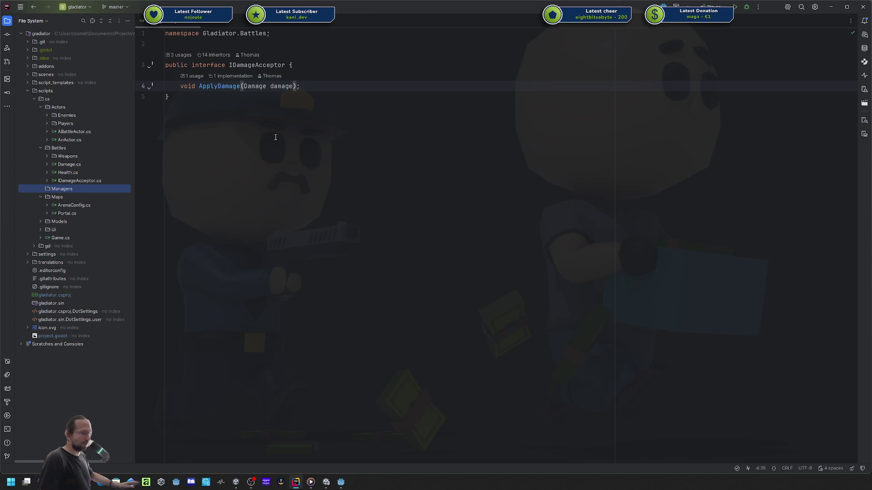
pyautogui.rightClick(74, 188)
# - Create a SpawnManager class in the Managers folder that derives from Node
pyautogui.moveTo(123, 189)
pyautogui.click(282, 193)
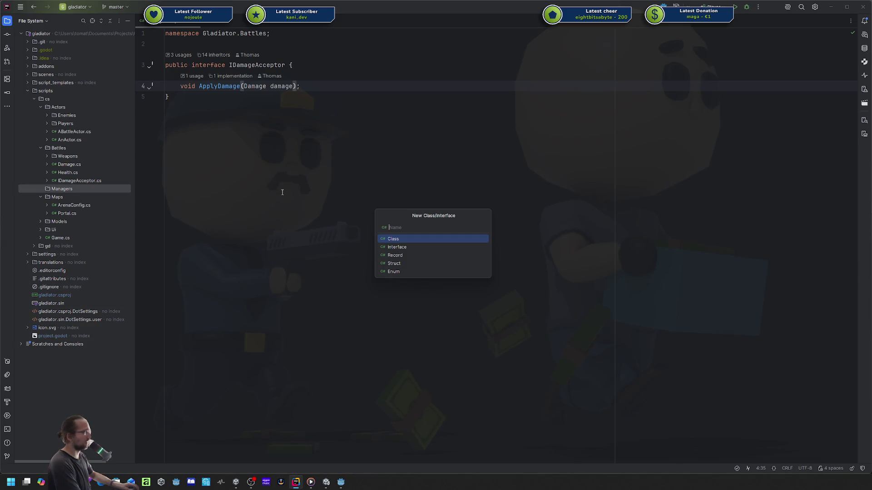
pyautogui.write('SpawnManager')
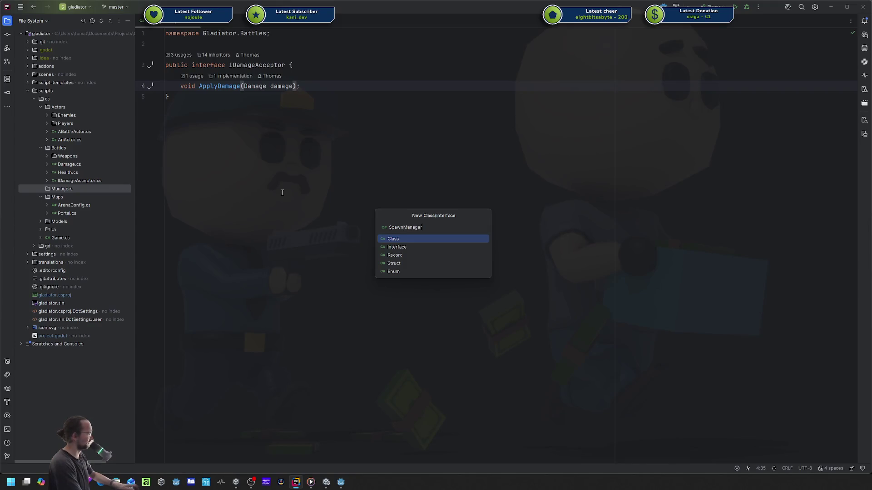
pyautogui.press('Return')
pyautogui.press('Return')
pyautogui.hotkey('ctrl', 'Right')
pyautogui.hotkey('ctrl', 'Right')
pyautogui.hotkey('ctrl', 'Right')
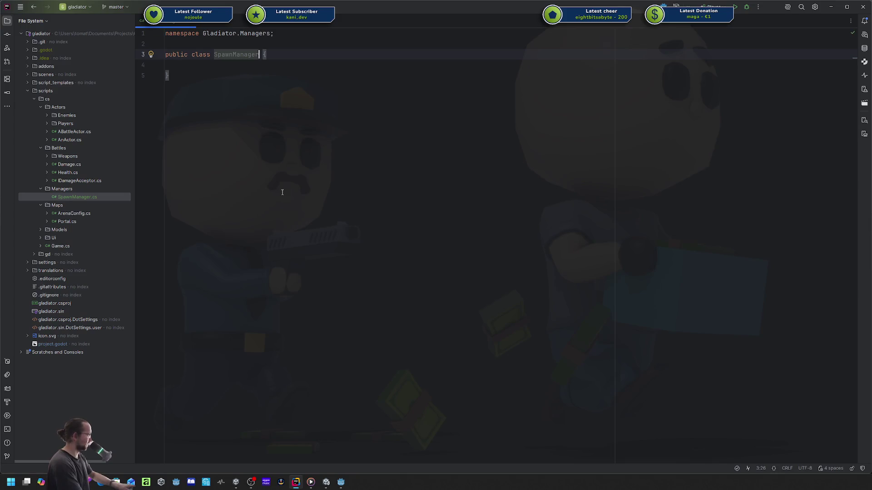
pyautogui.write('Node')
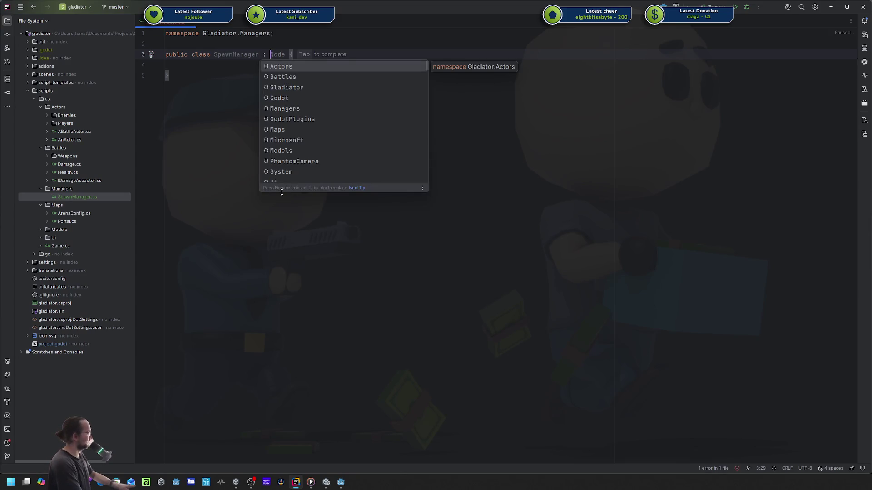
pyautogui.press('Return')
# - Mark SpawnManager as partial and add the [GlobalClass] attribute above it
pyautogui.hotkey('ctrl', 'Left')
pyautogui.hotkey('ctrl', 'Left')
pyautogui.hotkey('ctrl', 'Left')
pyautogui.write('partial')
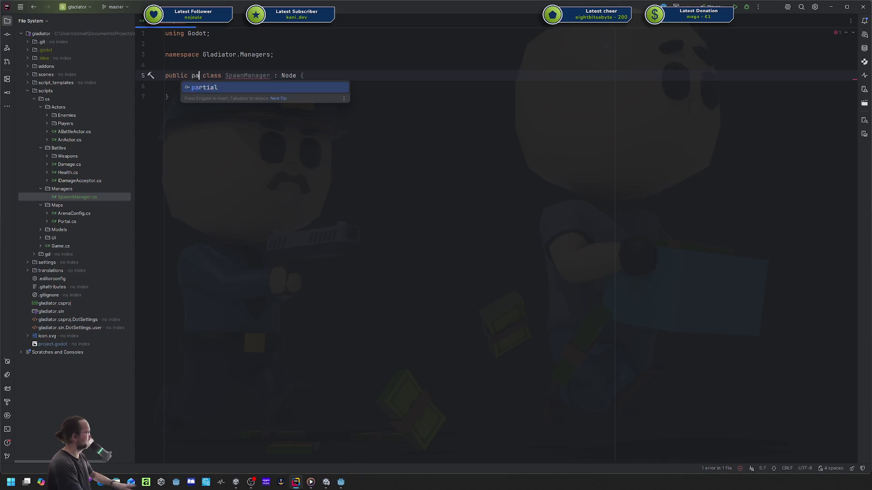
pyautogui.press('Up')
pyautogui.press('Escape')
pyautogui.press('Up')
pyautogui.press('Return')
pyautogui.write('[Global')
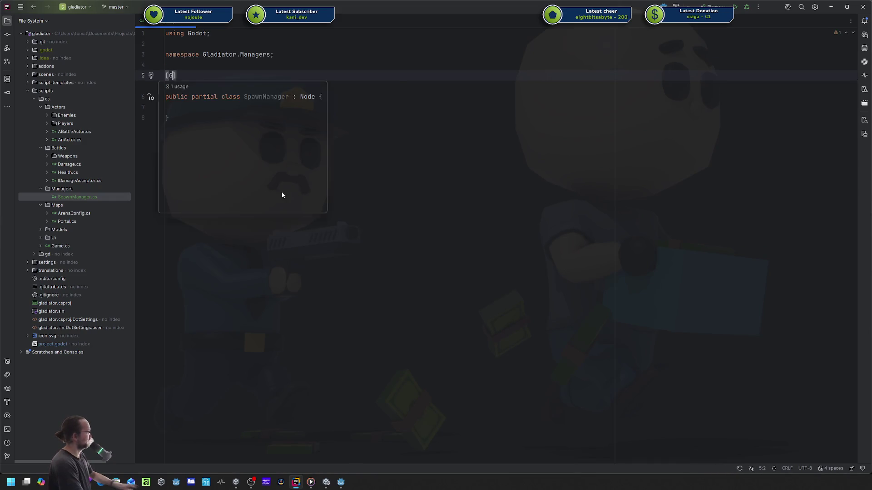
pyautogui.press('Return')
pyautogui.press('Down')
pyautogui.press('Down')
pyautogui.press('Up')
pyautogui.press('End')
pyautogui.hotkey('ctrl', 'Left')
pyautogui.hotkey('ctrl', 'Left')
pyautogui.hotkey('ctrl', 'Left')
pyautogui.hotkey('ctrl', 'Left')
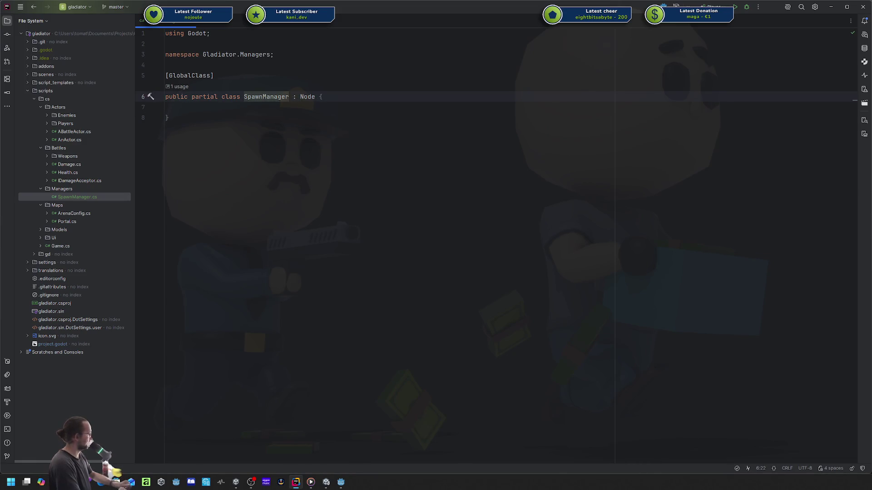
# - Rename the SpawnManager class to EnemySpawnManager with Shift+F6
pyautogui.hotkey('shift', 'F6')
pyautogui.press('Home')
pyautogui.write('En')
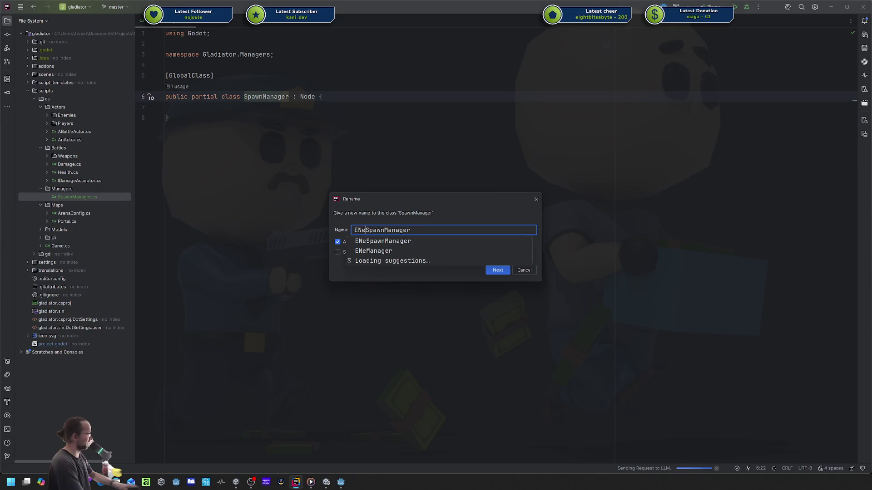
pyautogui.write('emy')
pyautogui.press('Return')
pyautogui.press('Return')
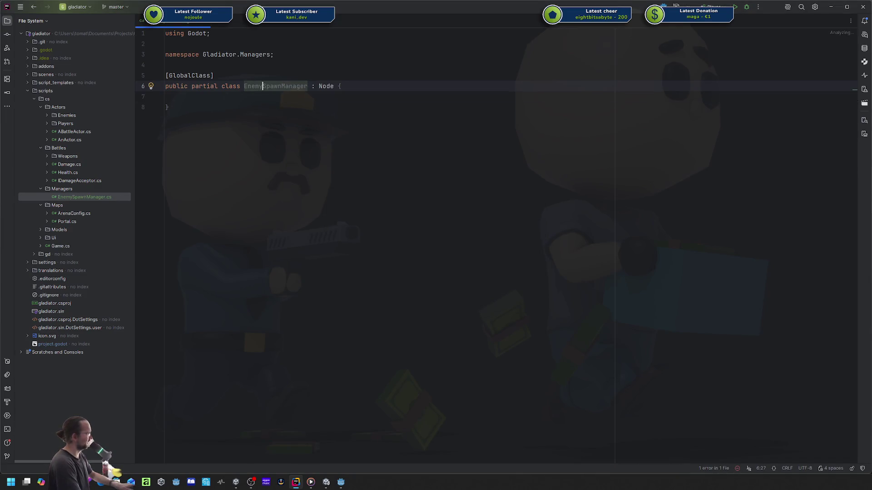
pyautogui.hotkey('alt', 'Tab')
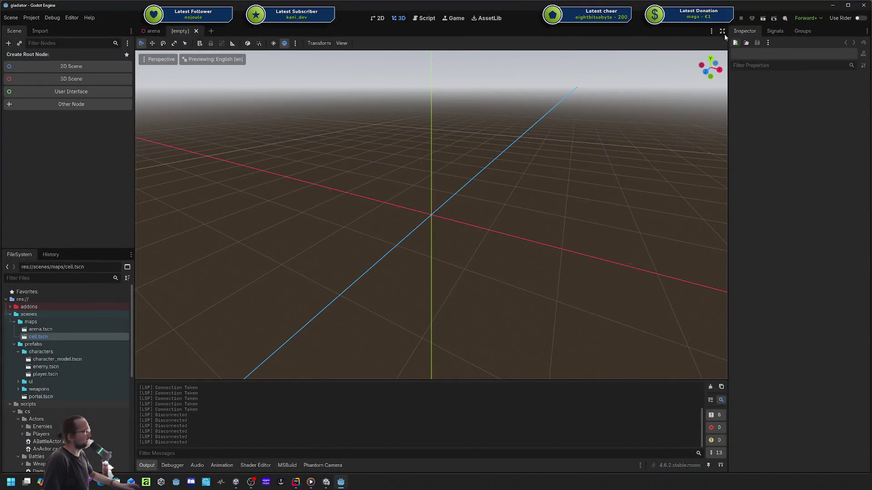
# - Search the node picker for 'enemy', cancel it, and rebuild the C# project
pyautogui.click(91, 104)
pyautogui.write('e')
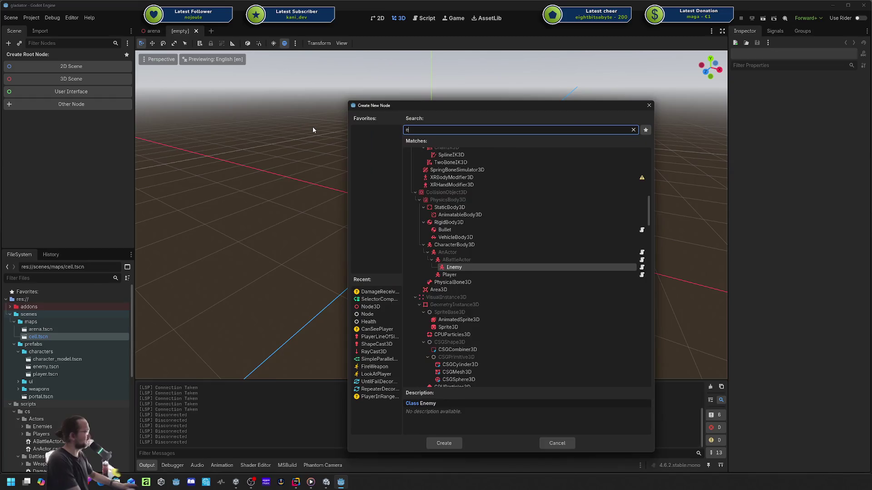
pyautogui.write('nemy')
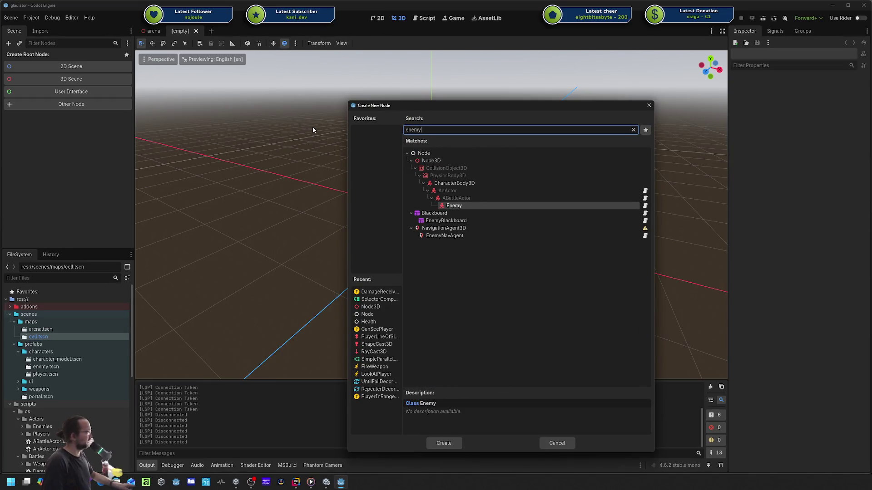
pyautogui.press('Escape')
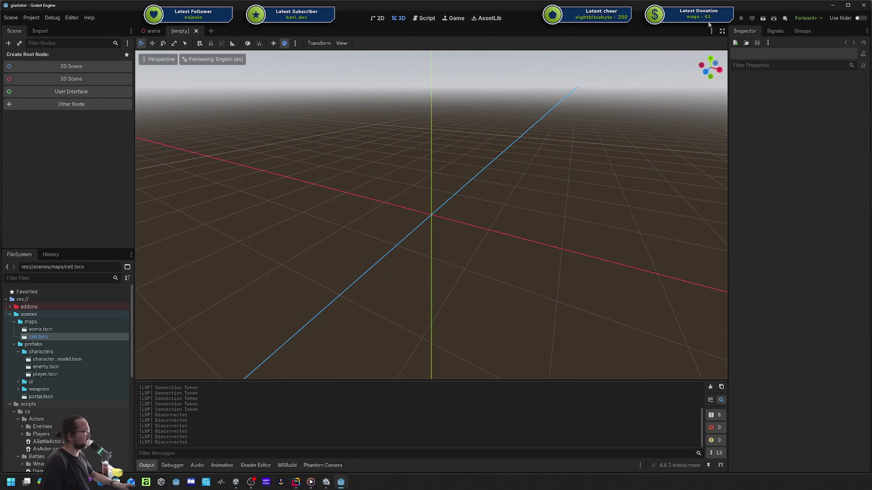
pyautogui.click(709, 22)
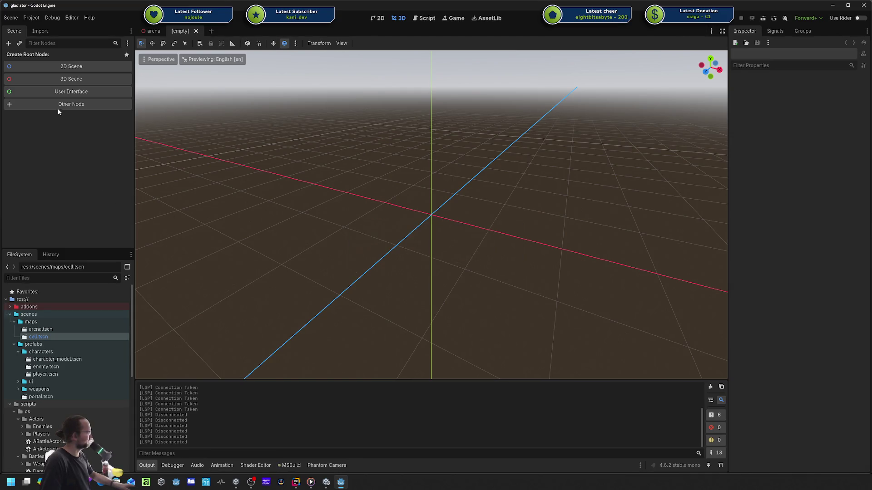
# - Create the new scene with an EnemySpawnManager root node
pyautogui.click(58, 109)
pyautogui.write('enemy')
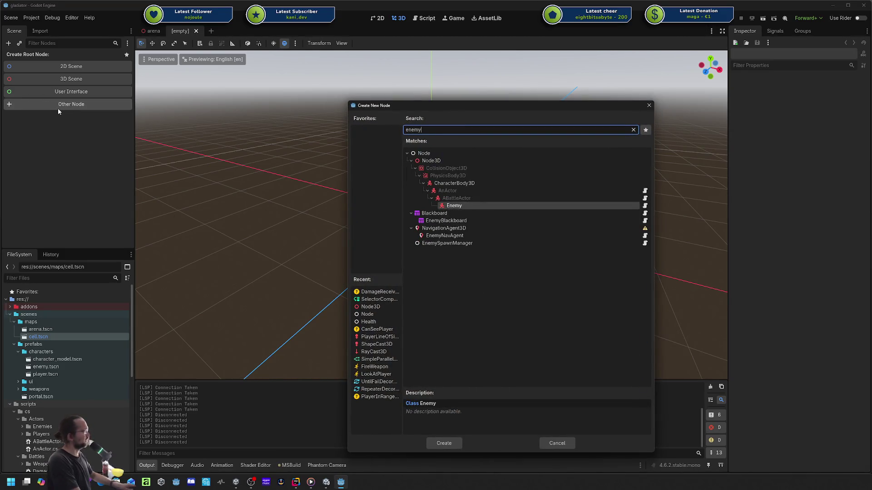
pyautogui.press('Down')
pyautogui.press('Down')
pyautogui.press('Down')
pyautogui.press('Return')
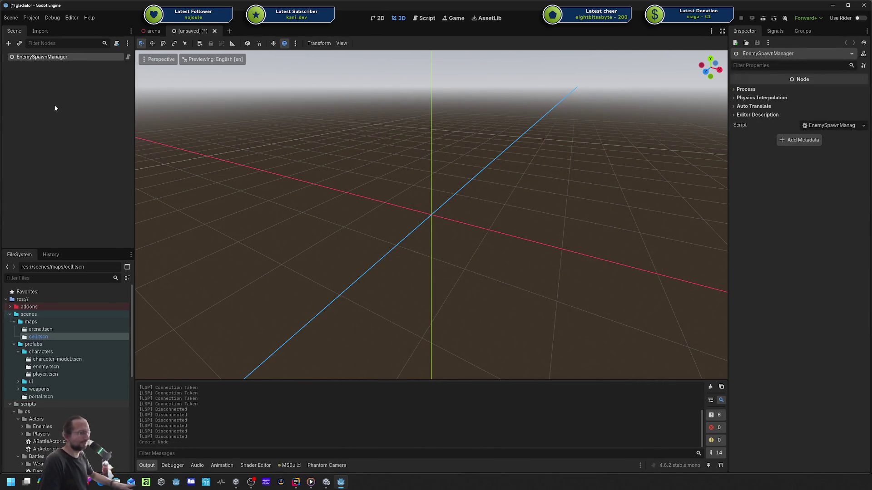
pyautogui.click(32, 127)
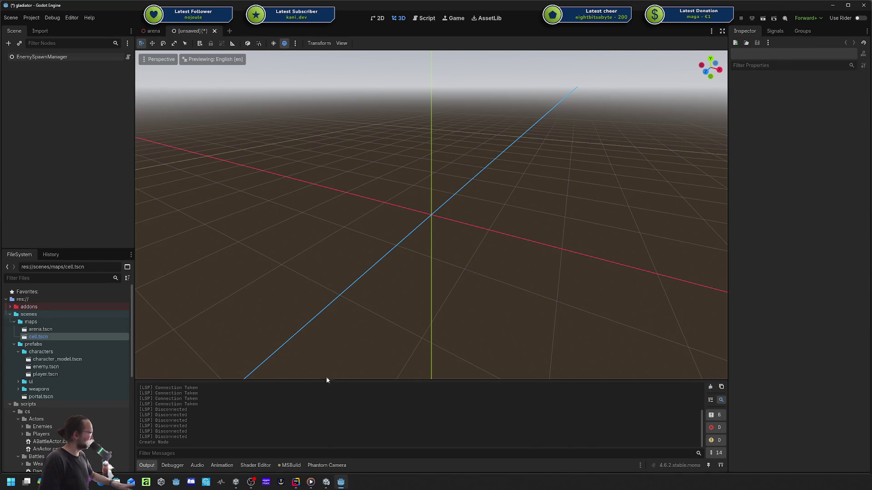
# - Glance at the class code in Rider, then select the EnemySpawnManager node in Godot
pyautogui.click(296, 484)
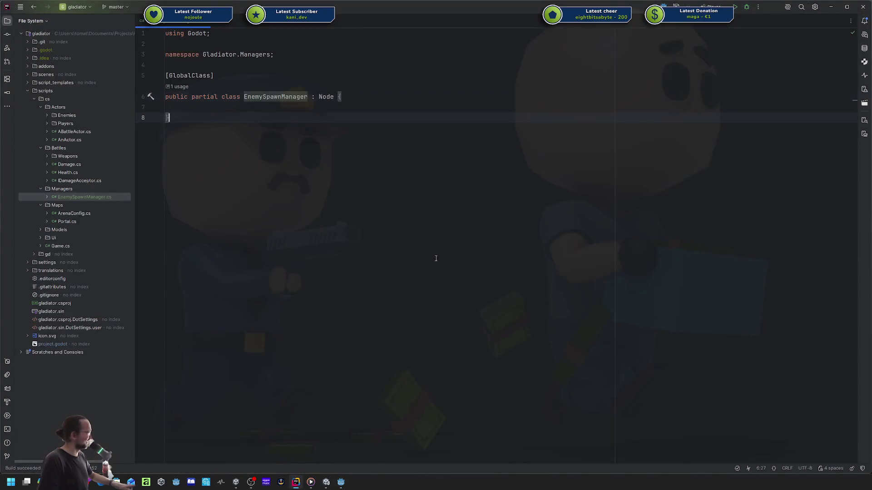
pyautogui.hotkey('shift', 'Up')
pyautogui.hotkey('shift', 'Up')
pyautogui.hotkey('shift', 'Up')
pyautogui.click(345, 483)
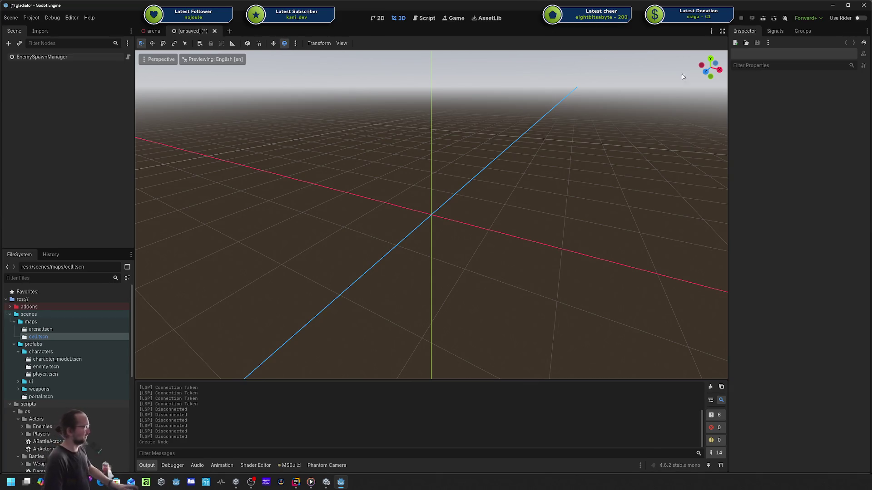
pyautogui.moveTo(301, 482)
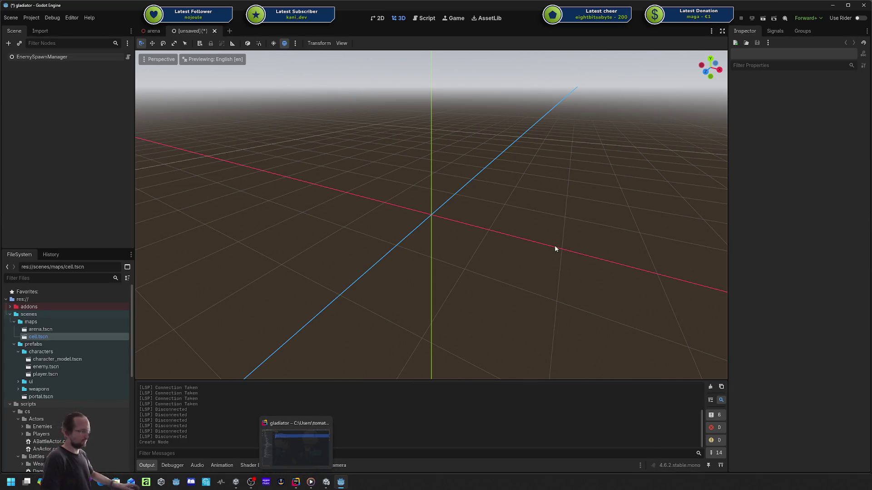
pyautogui.click(25, 60)
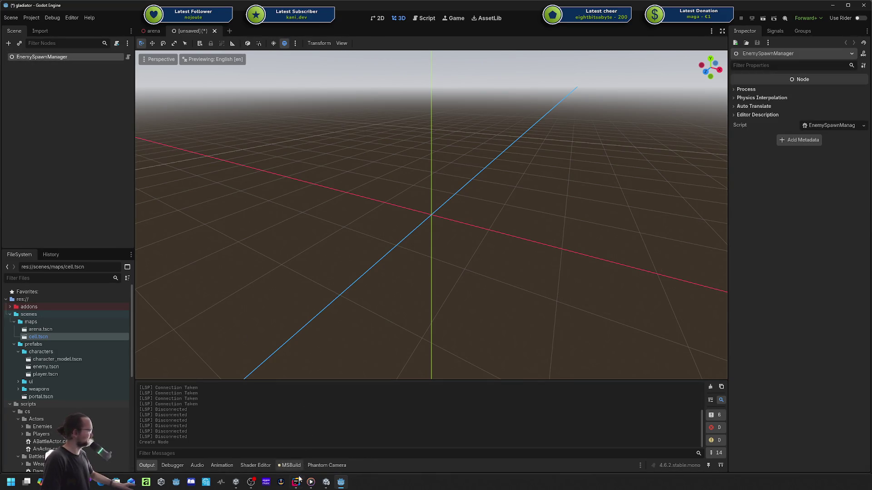
# - Save the scene as enemy_spawn_manager.tscn in a newly created scenes/prefabs/managers folder
pyautogui.click(75, 142)
pyautogui.hotkey('ctrl', 's')
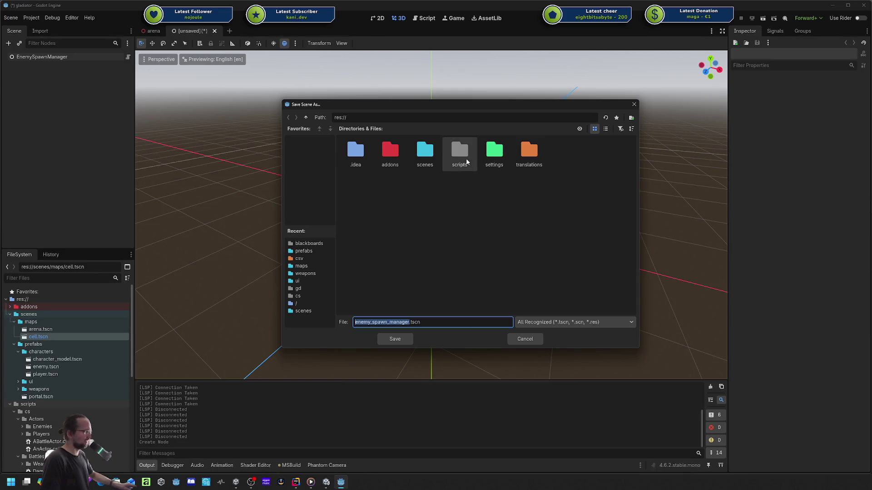
pyautogui.doubleClick(405, 154)
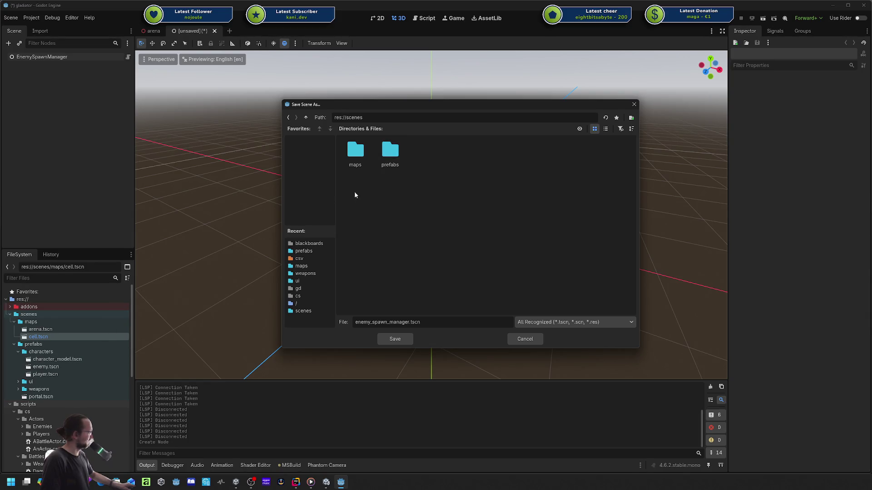
pyautogui.doubleClick(390, 150)
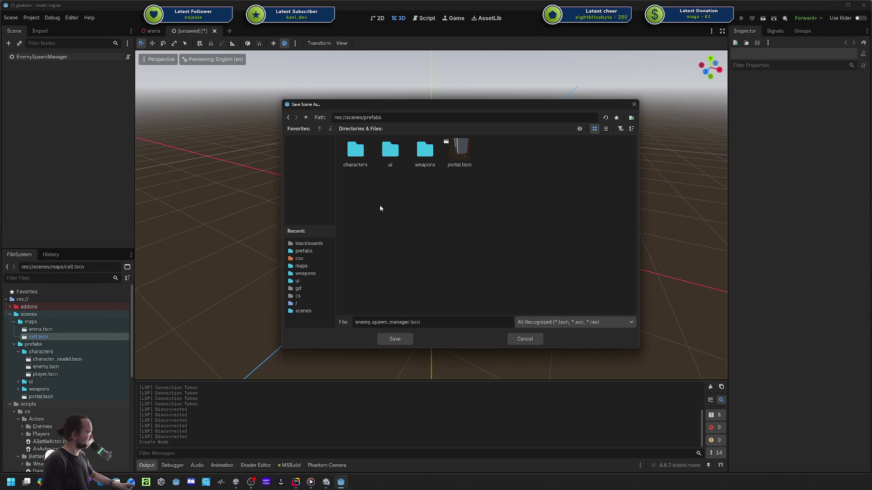
pyautogui.click(632, 119)
pyautogui.write('managers')
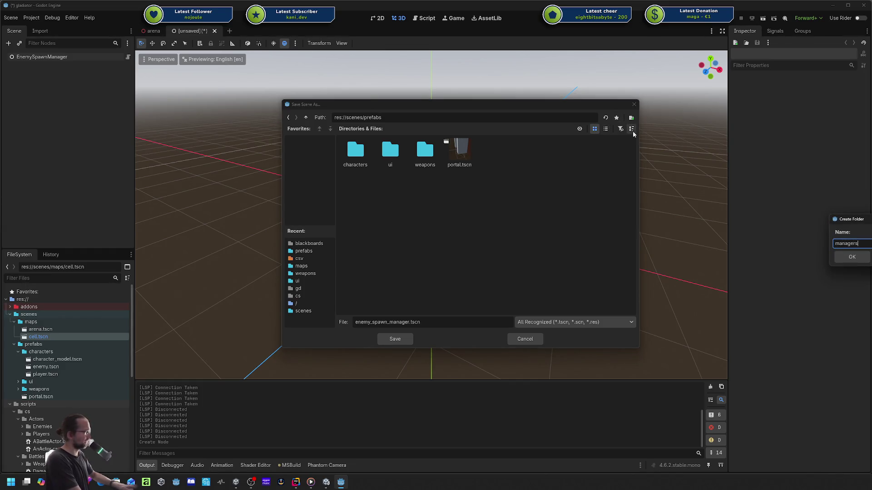
pyautogui.press('Return')
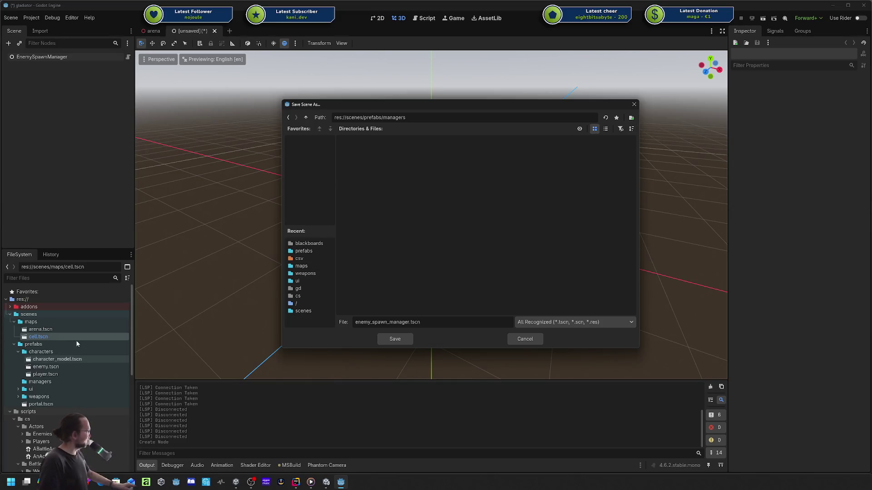
pyautogui.click(407, 340)
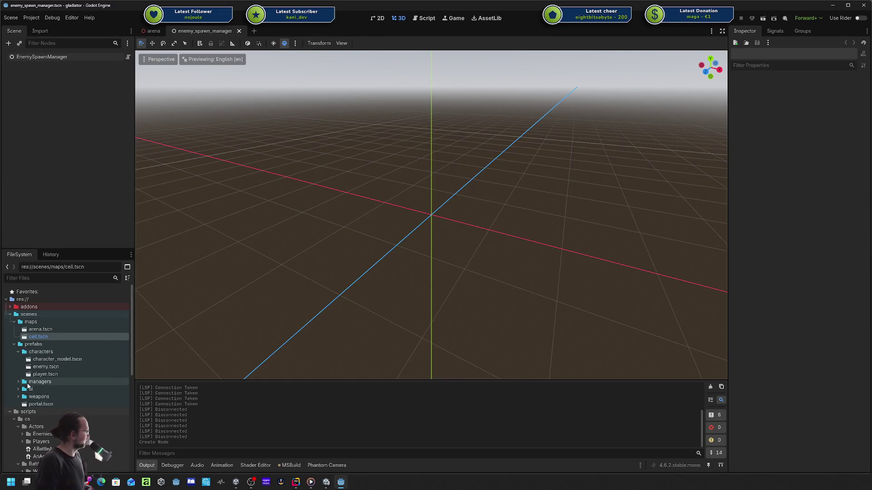
pyautogui.click(18, 382)
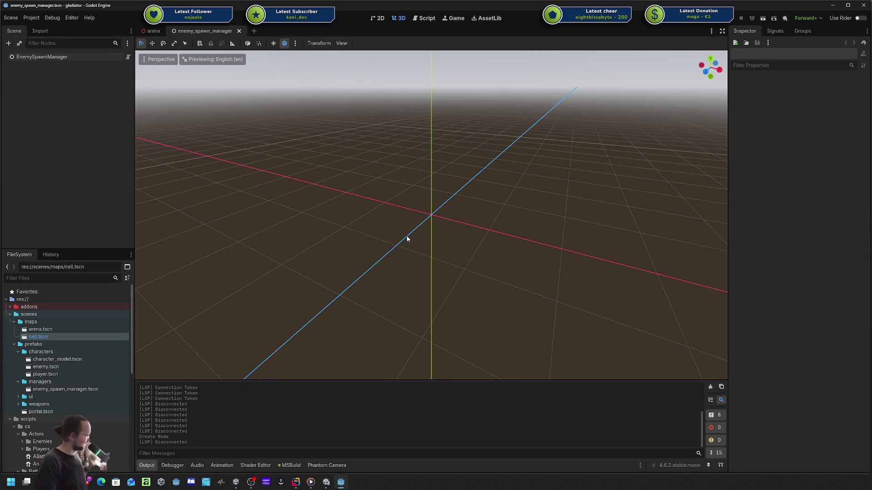
# - Select the EnemySpawnManager node, then switch to the arena scene tab
pyautogui.click(43, 58)
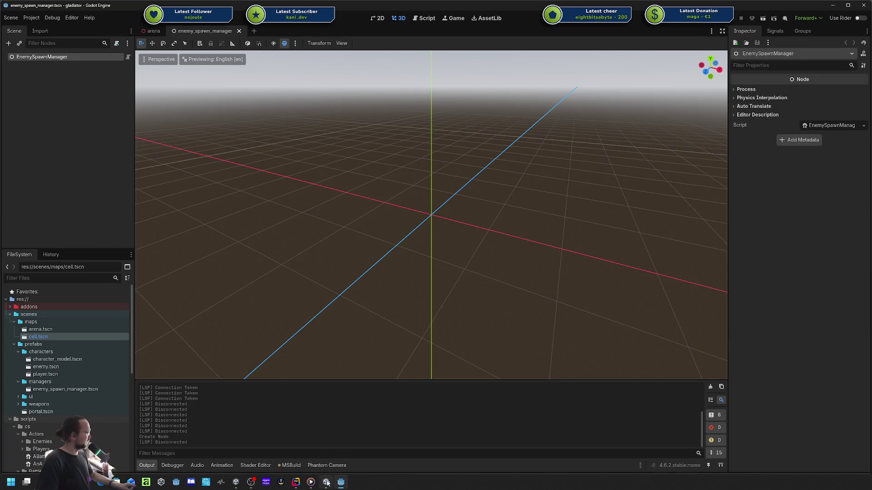
pyautogui.click(148, 31)
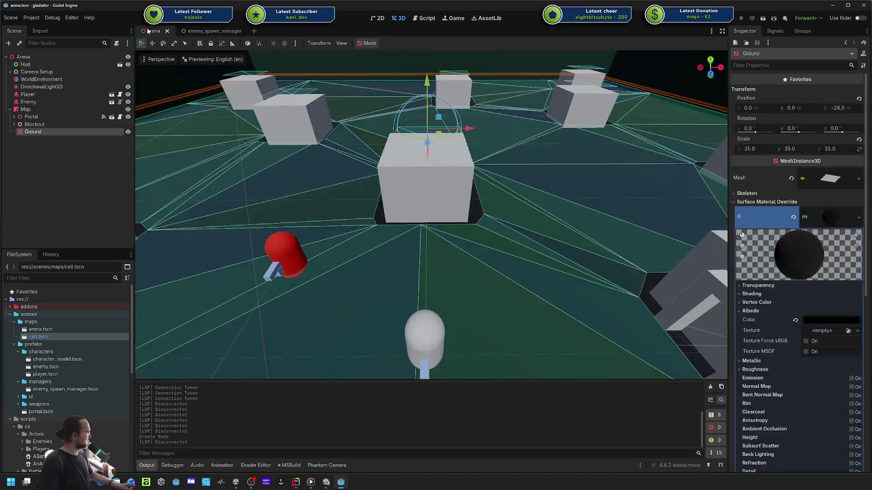
# - Drag enemy_spawn_manager.tscn into the arena scene tree to instance it, then bring Rider forward
pyautogui.click(10, 109)
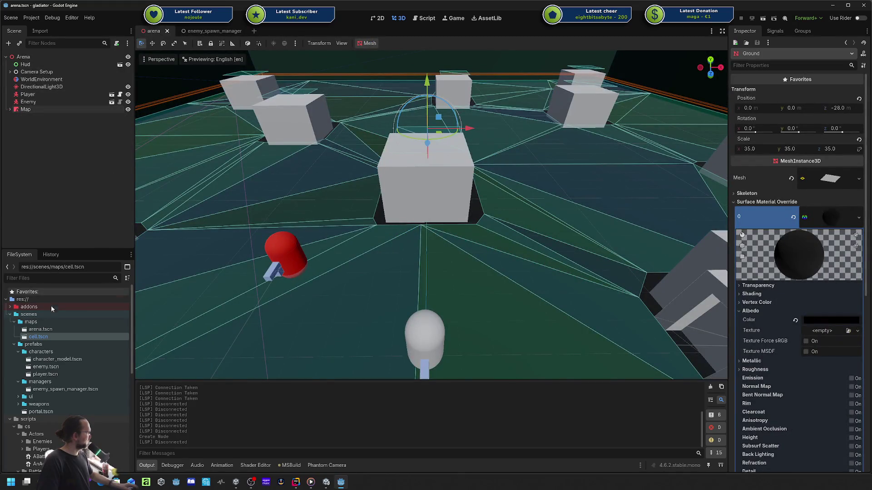
pyautogui.click(49, 389)
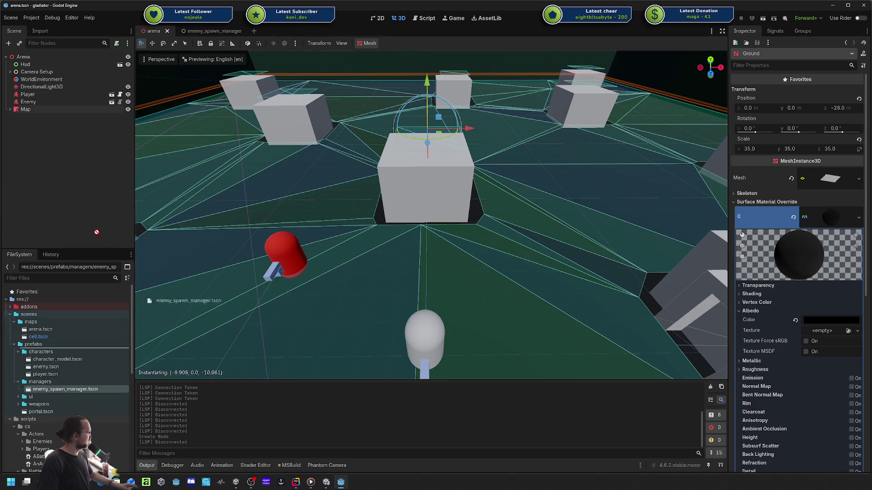
pyautogui.click(47, 187)
pyautogui.hotkey('ctrl', 'a')
pyautogui.press('Escape')
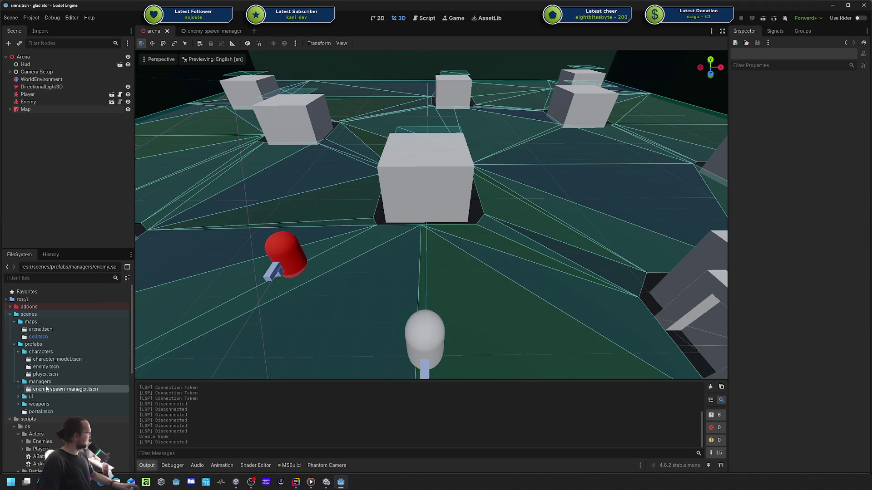
pyautogui.moveTo(47, 390); pyautogui.dragTo(22, 59)
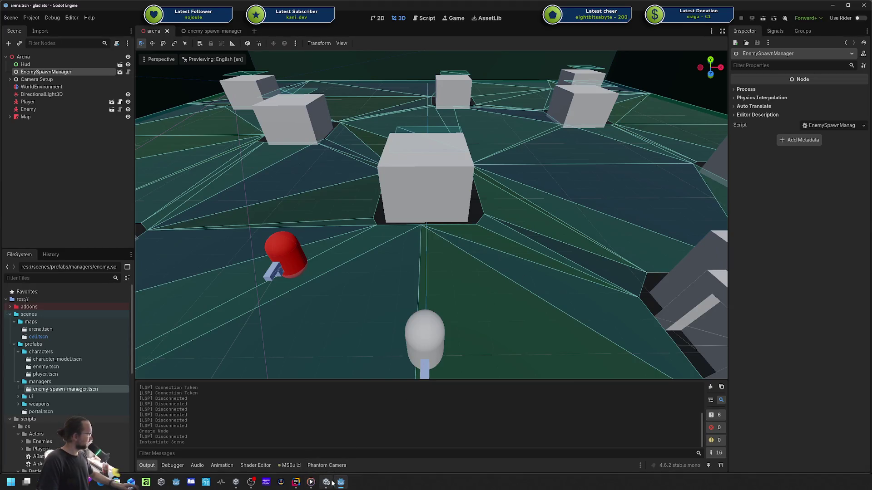
pyautogui.click(295, 484)
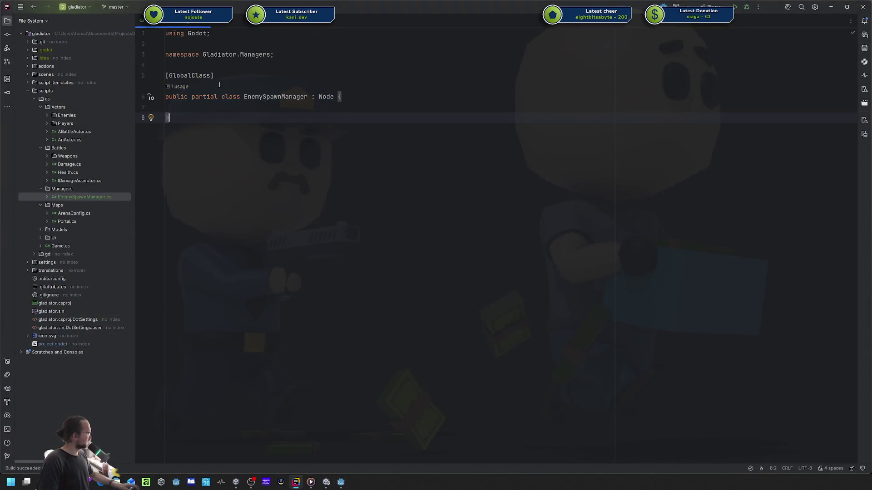
# - Open game.gd from the gd folder and look over its ArenaConfig references
pyautogui.click(33, 255)
pyautogui.doubleClick(38, 276)
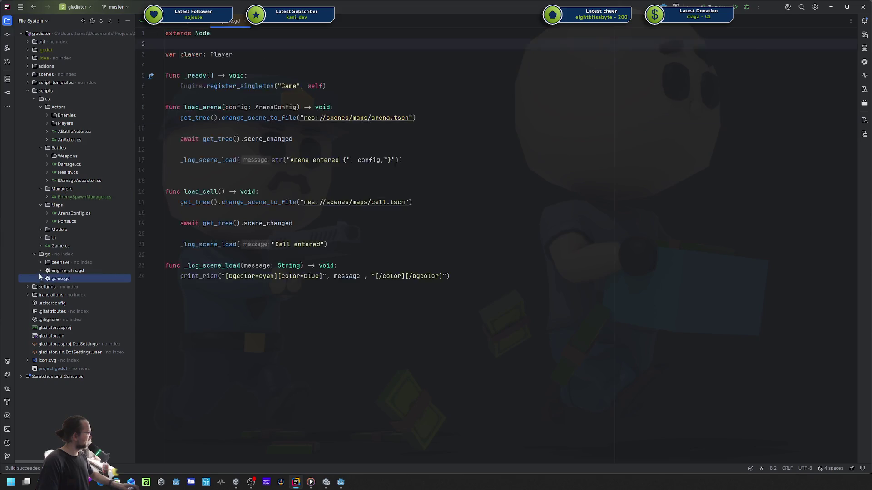
pyautogui.click(408, 184)
pyautogui.doubleClick(188, 107)
pyautogui.doubleClick(270, 108)
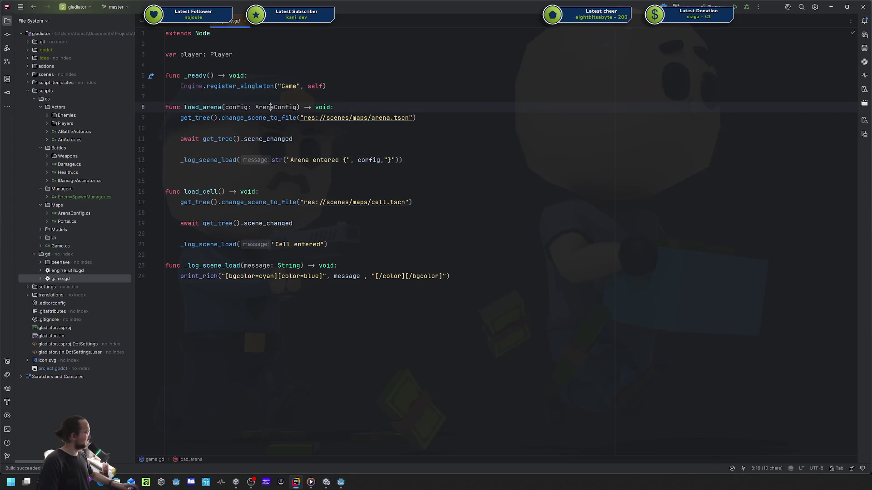
# - Add a closing brace after config in the line 13 Arena entered log message
pyautogui.click(330, 146)
pyautogui.moveTo(335, 160); pyautogui.dragTo(387, 160)
pyautogui.write('}')
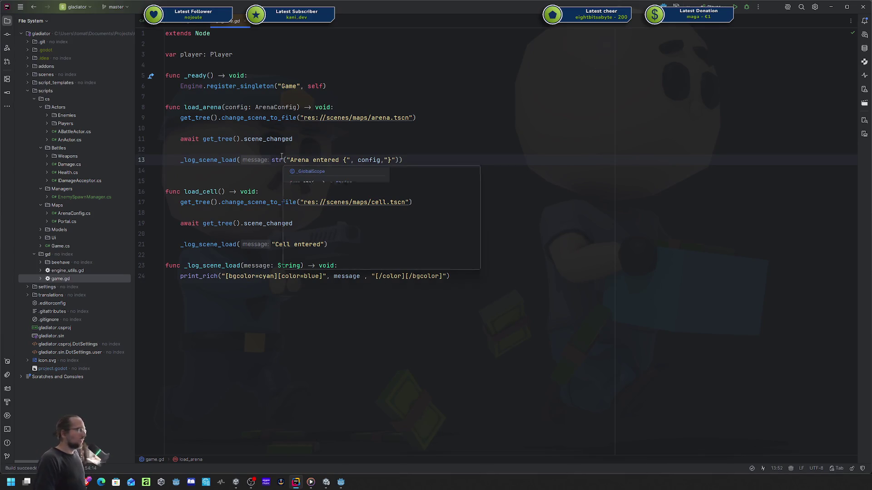
pyautogui.click(320, 145)
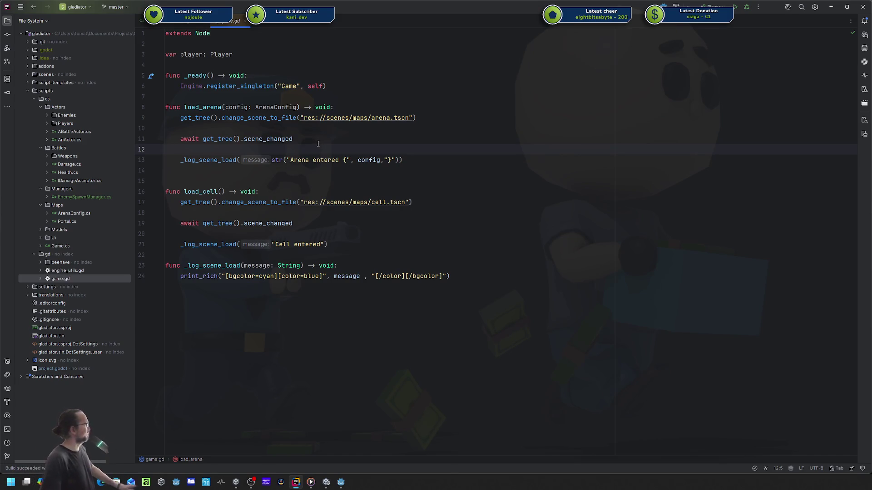
pyautogui.click(320, 143)
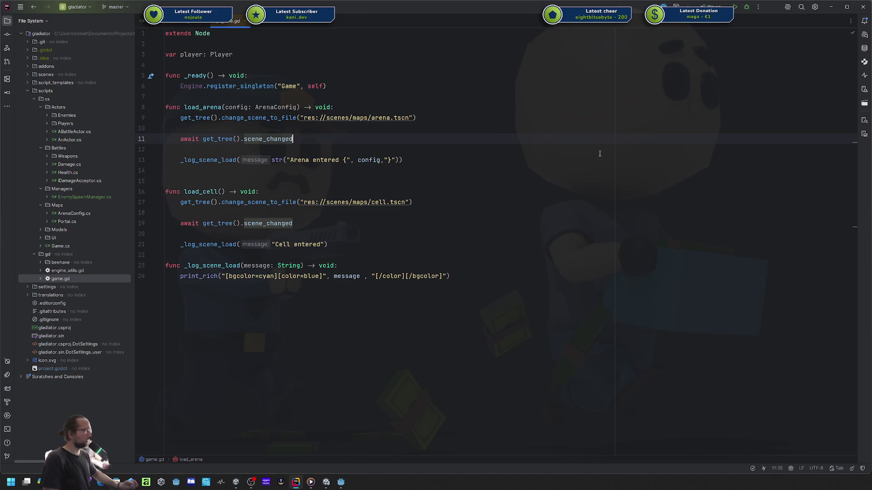
pyautogui.click(392, 149)
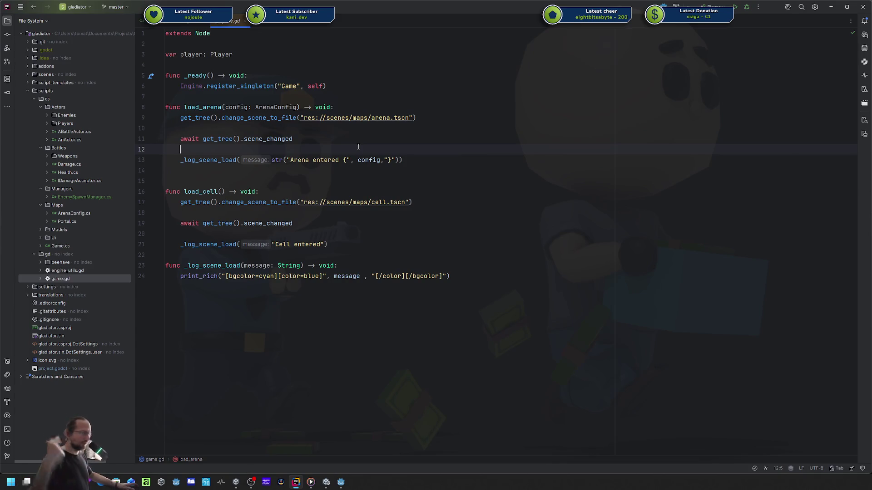
pyautogui.click(479, 162)
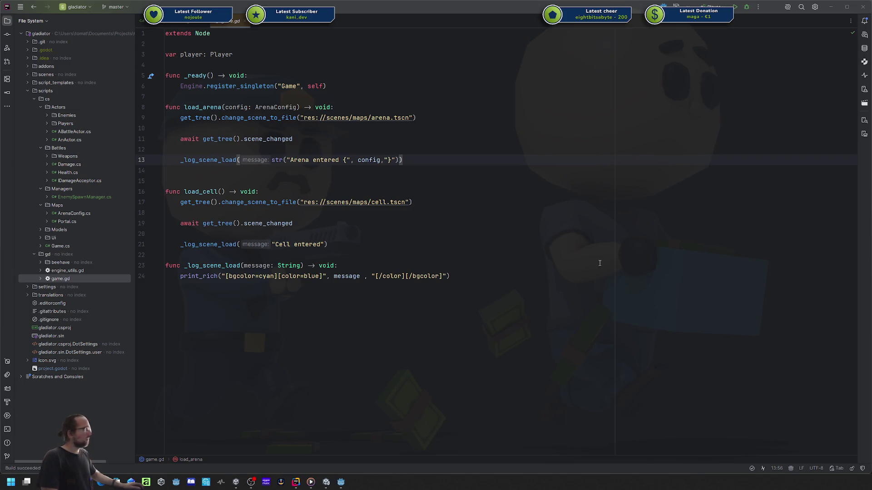
# - Review the config parameter on line 8 and the log call on line 13
pyautogui.click(414, 154)
pyautogui.hotkey('ctrl', 'shift', 'Right')
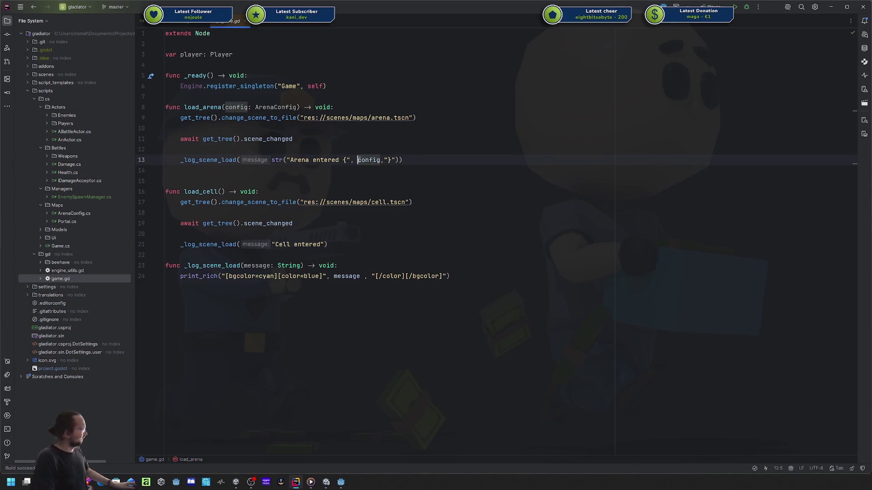
pyautogui.click(228, 107)
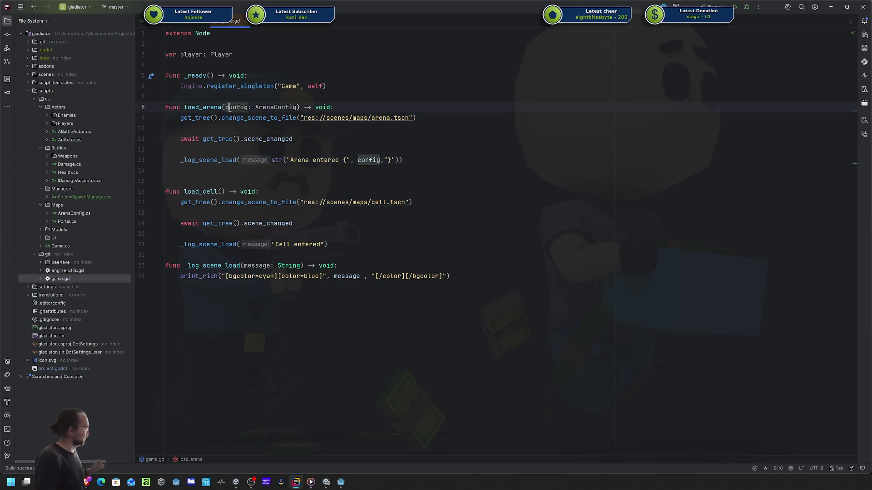
pyautogui.click(376, 139)
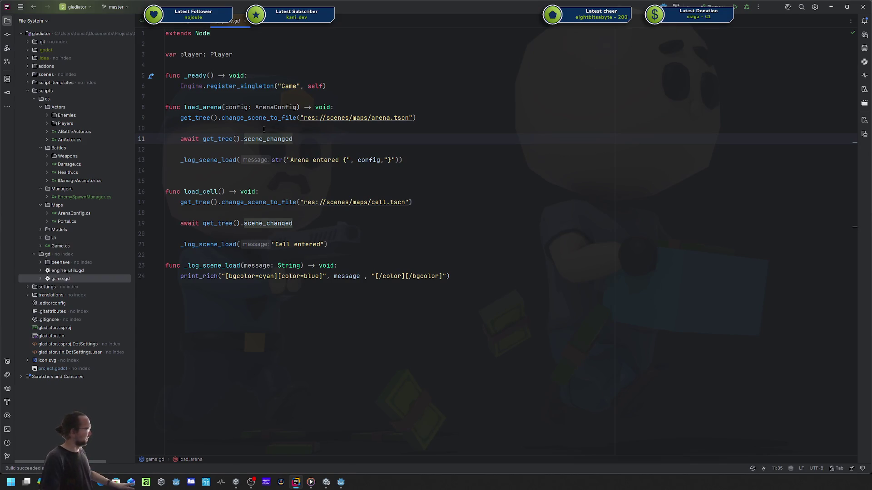
pyautogui.moveTo(185, 111); pyautogui.dragTo(398, 117)
pyautogui.click(416, 117)
pyautogui.moveTo(402, 160); pyautogui.dragTo(343, 159)
pyautogui.click(342, 160)
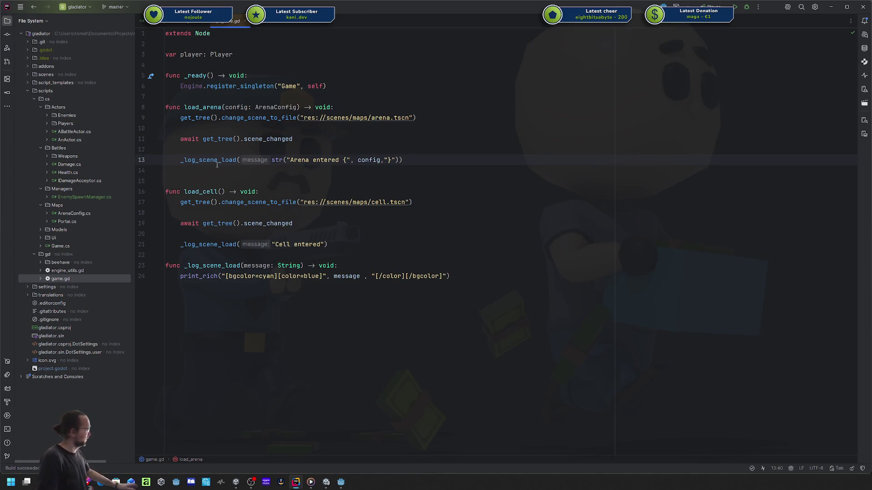
# - Select config in the line 13 _log_scene_load call and open the AI Assistant chat
pyautogui.moveTo(180, 160); pyautogui.dragTo(403, 159)
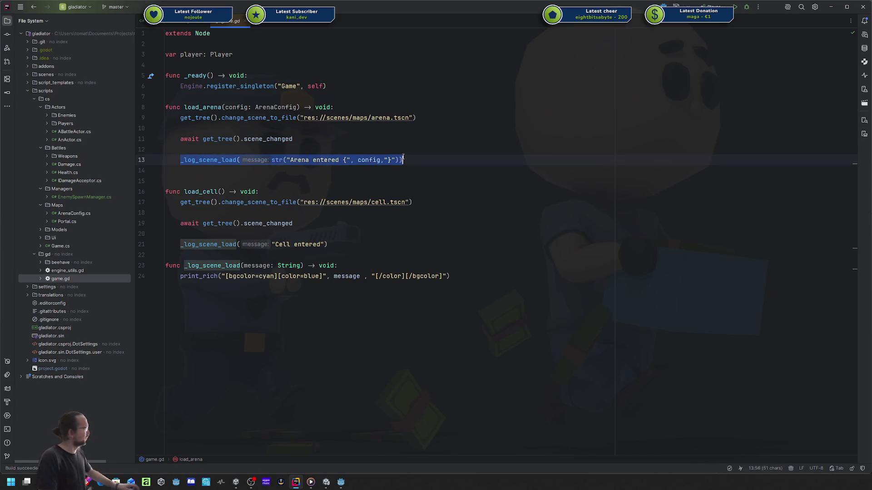
pyautogui.click(403, 159)
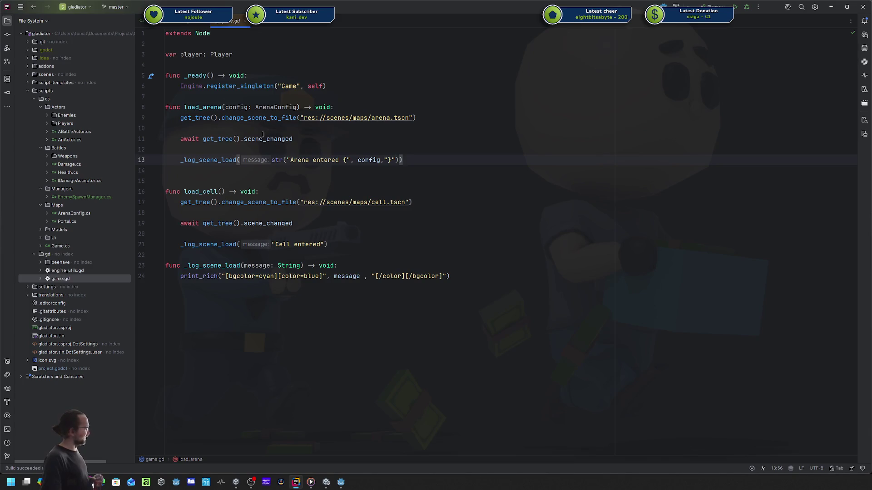
pyautogui.moveTo(402, 160); pyautogui.dragTo(266, 160)
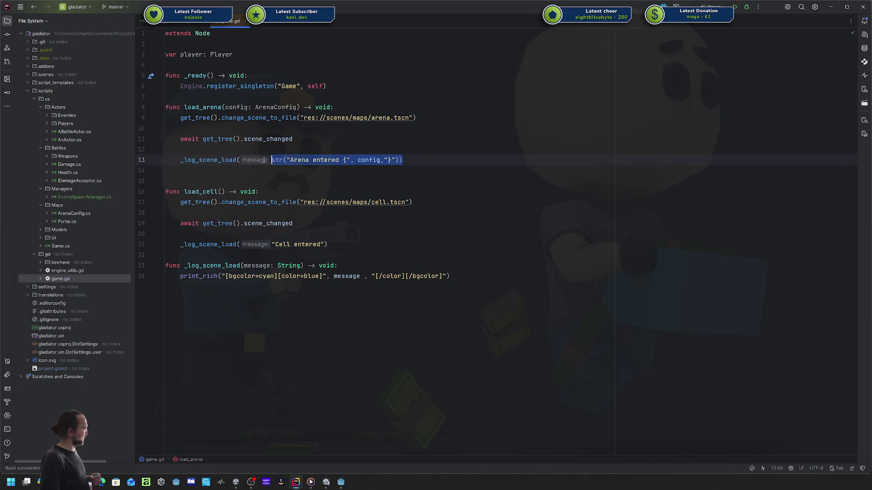
pyautogui.doubleClick(369, 161)
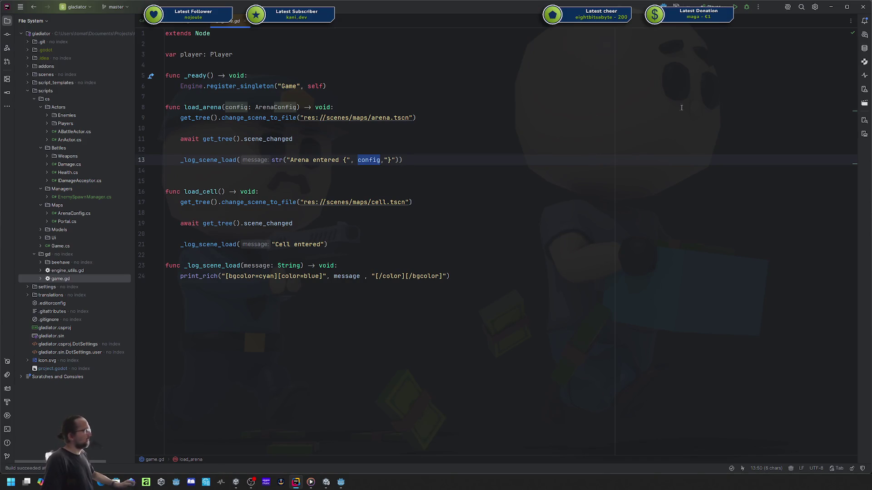
pyautogui.click(862, 36)
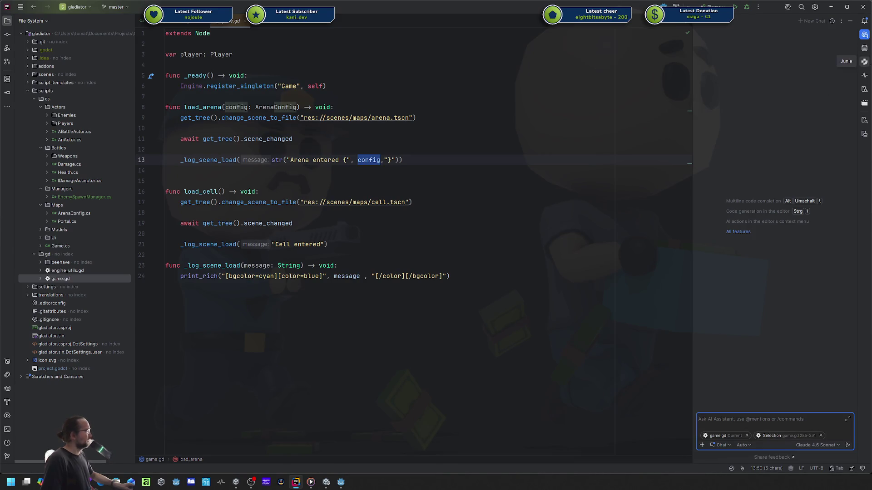
# - Close the AI Assistant chat and return to lines 9–11 of game.gd
pyautogui.click(455, 174)
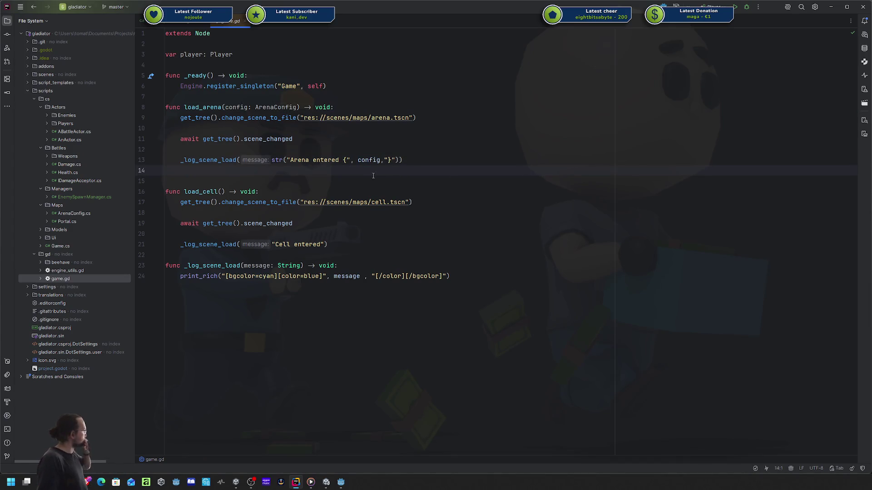
pyautogui.click(348, 139)
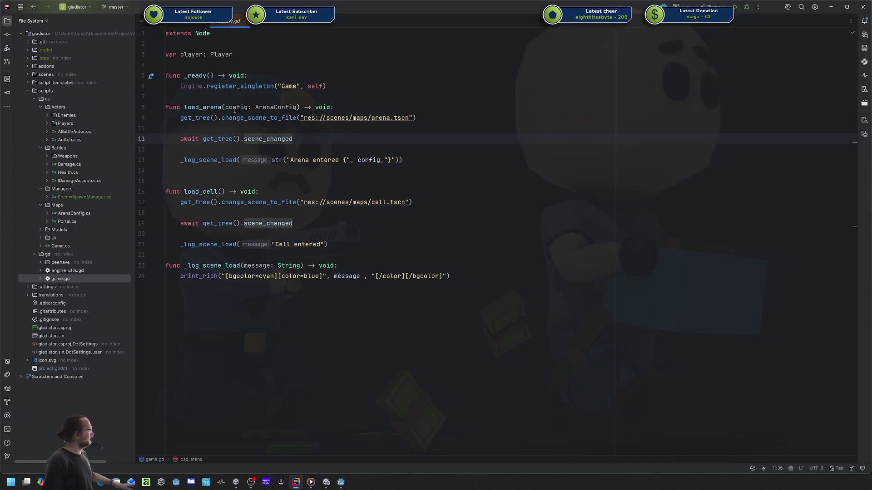
pyautogui.click(272, 108)
pyautogui.click(218, 139)
pyautogui.click(299, 124)
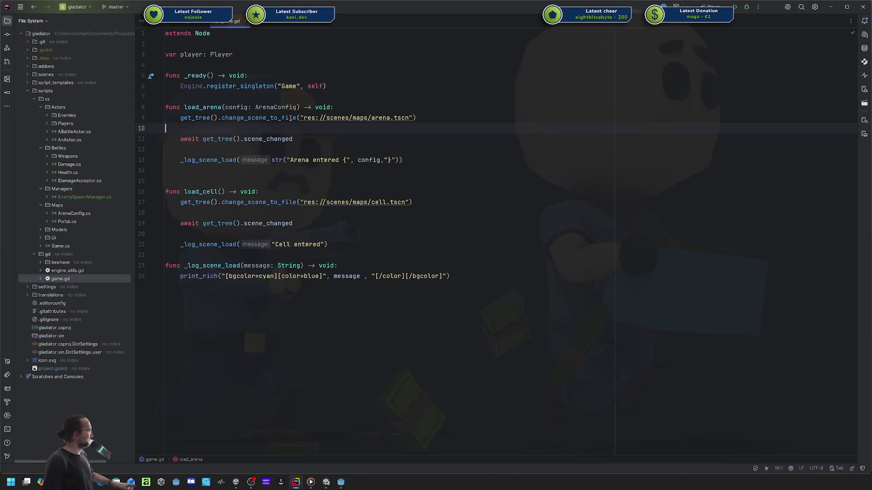
# - Check the change_scene_to_file documentation, then switch to the Unity editor
pyautogui.click(289, 118)
pyautogui.moveTo(269, 116)
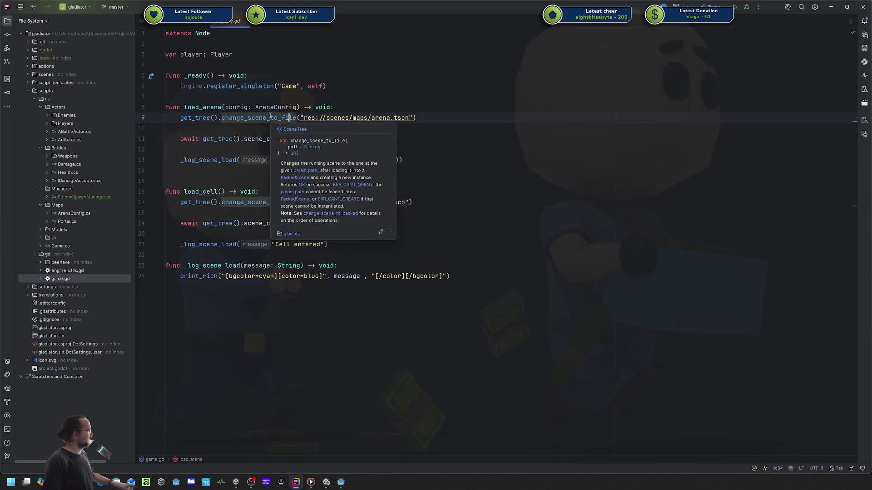
pyautogui.click(270, 118)
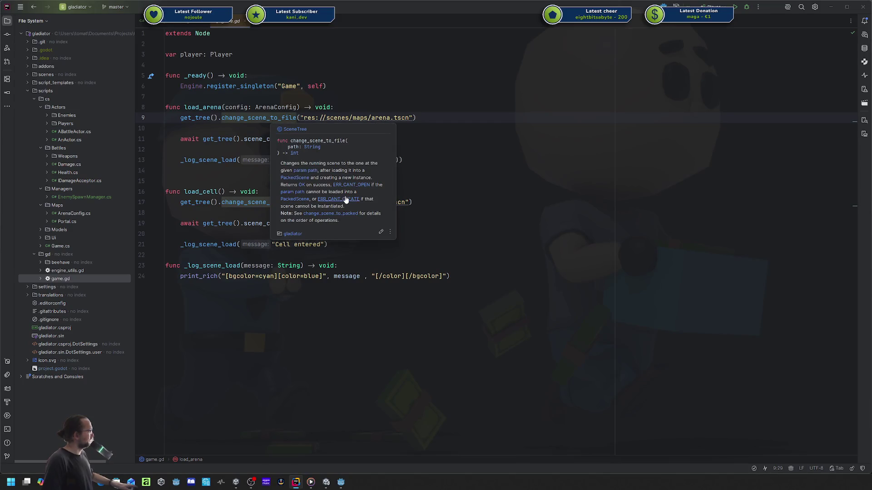
pyautogui.click(452, 136)
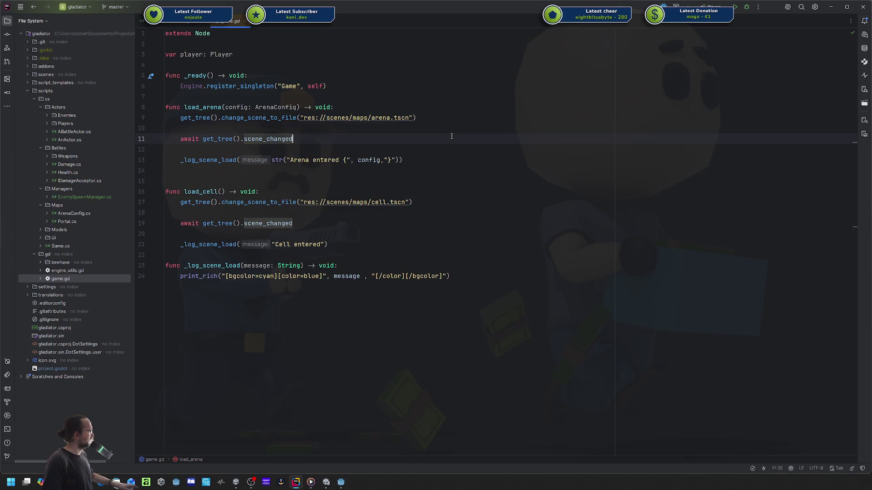
pyautogui.hotkey('alt', 'Tab')
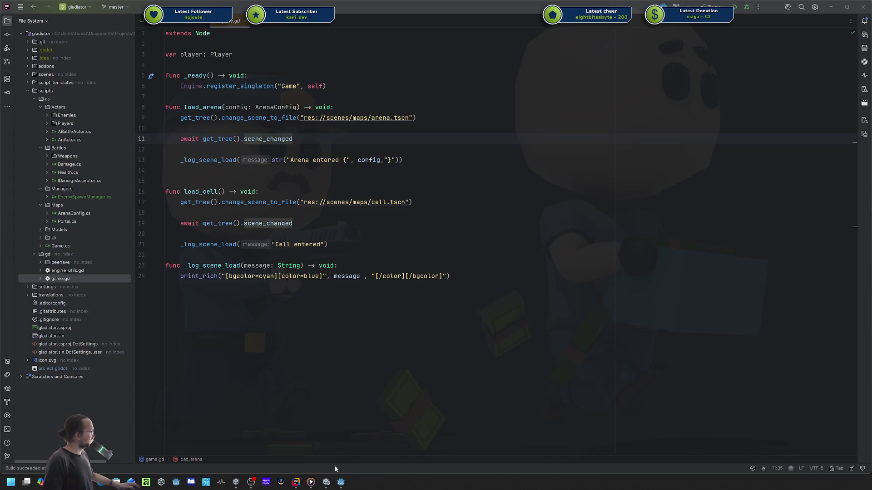
pyautogui.click(341, 484)
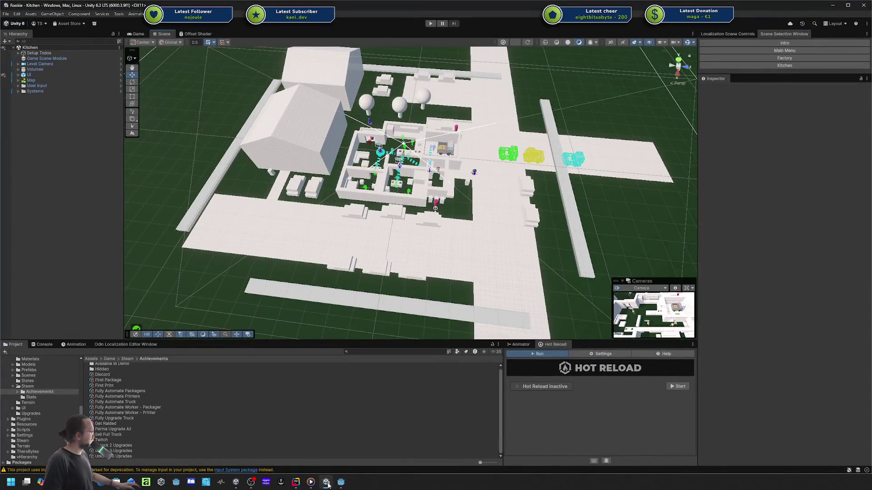
# - Select the Arena root node in Godot's arena scene, then return to game.gd in Rider
pyautogui.click(340, 482)
pyautogui.click(40, 57)
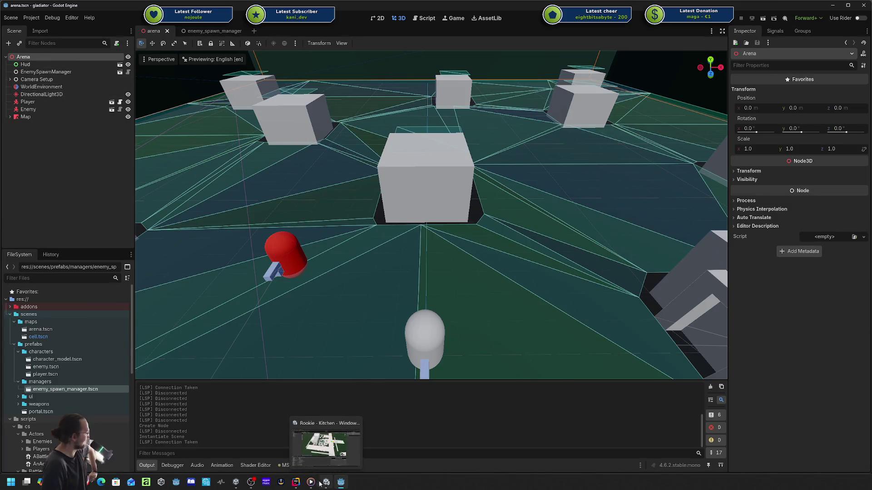
pyautogui.click(295, 482)
pyautogui.click(331, 367)
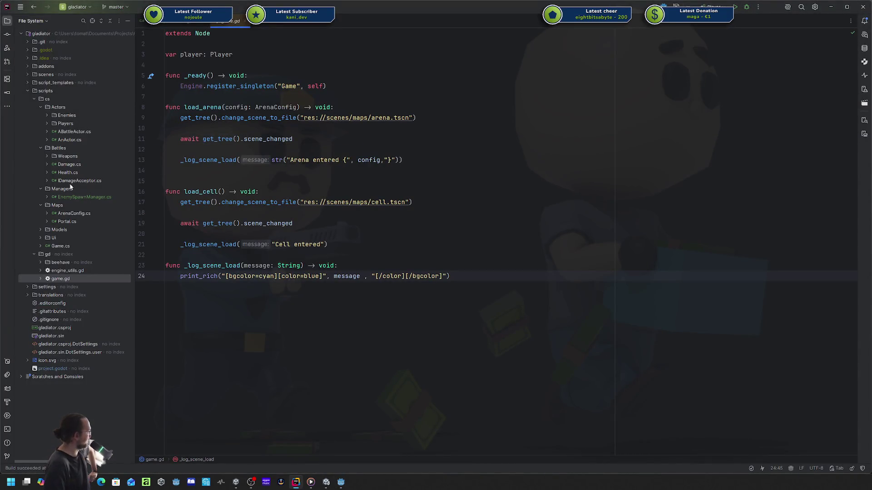
# - Create a new ArenaMap class file in the Maps folder
pyautogui.rightClick(58, 207)
pyautogui.moveTo(132, 209)
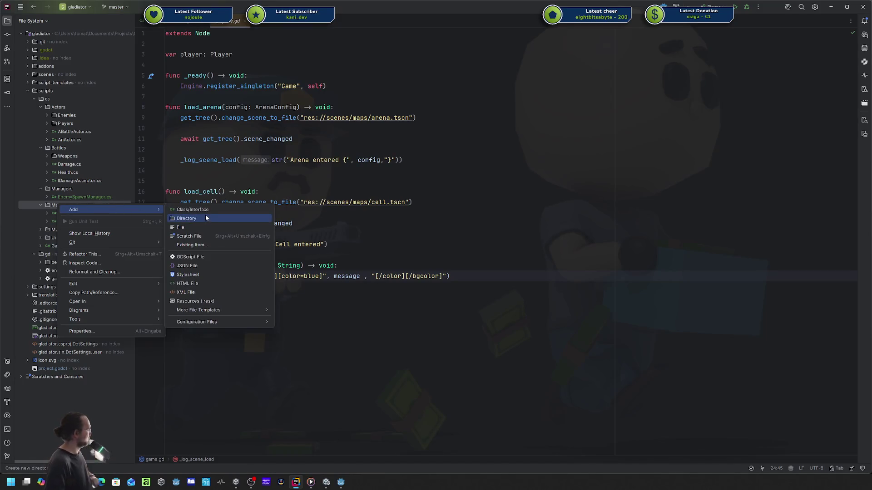
pyautogui.click(206, 211)
pyautogui.write('ArenaMap')
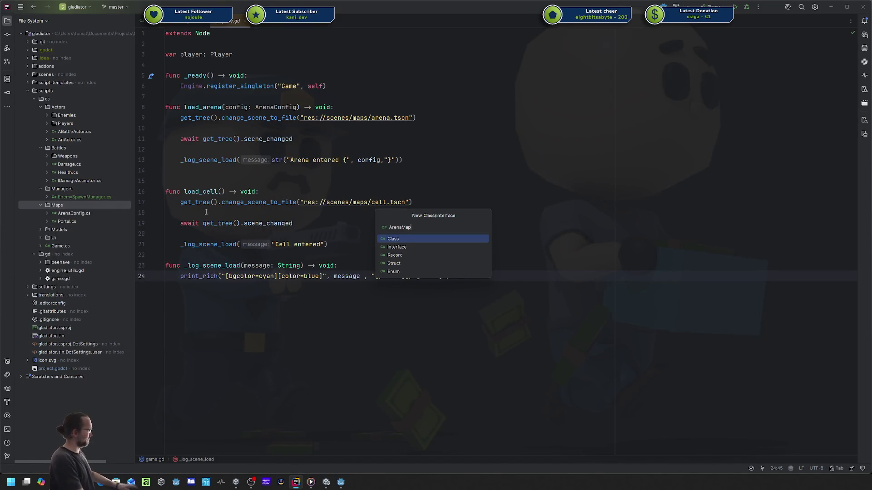
pyautogui.press('Return')
pyautogui.press('Return')
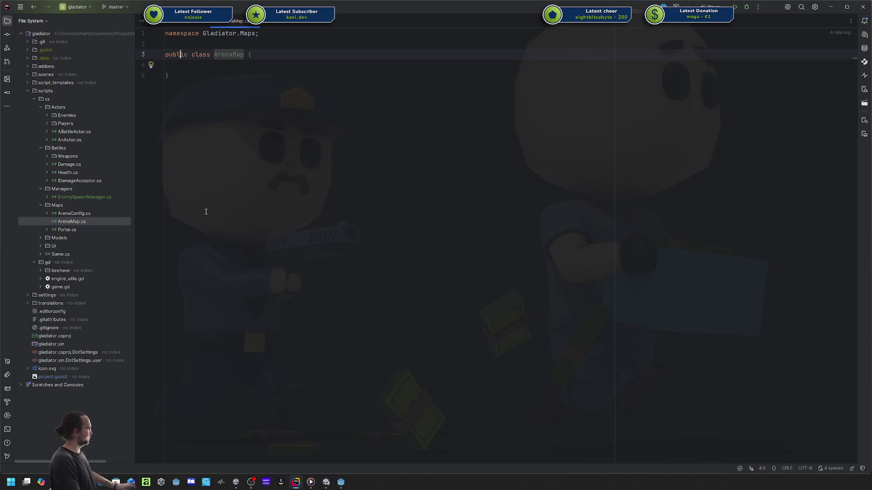
pyautogui.hotkey('ctrl', 'space')
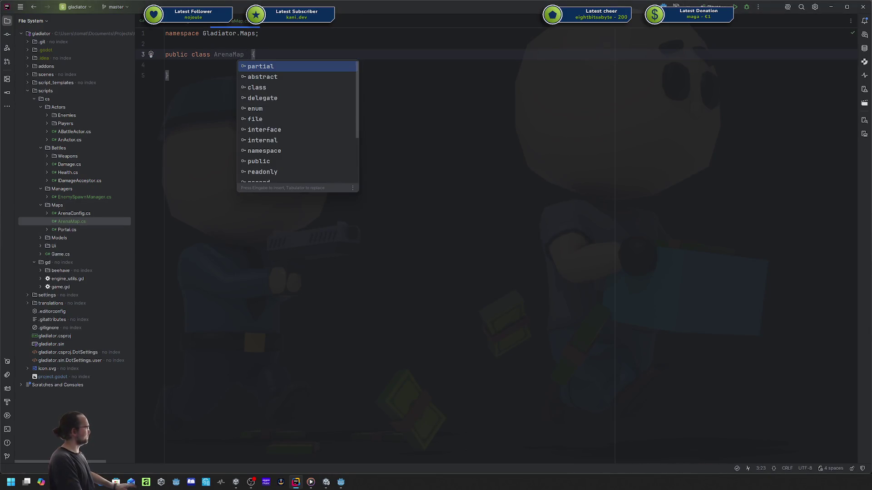
pyautogui.press('Return')
pyautogui.press('Escape')
pyautogui.hotkey('ctrl', 'z')
# - Make ArenaMap a partial Node3D class with the [GlobalClass] attribute
pyautogui.write(': Node3D')
pyautogui.press('Return')
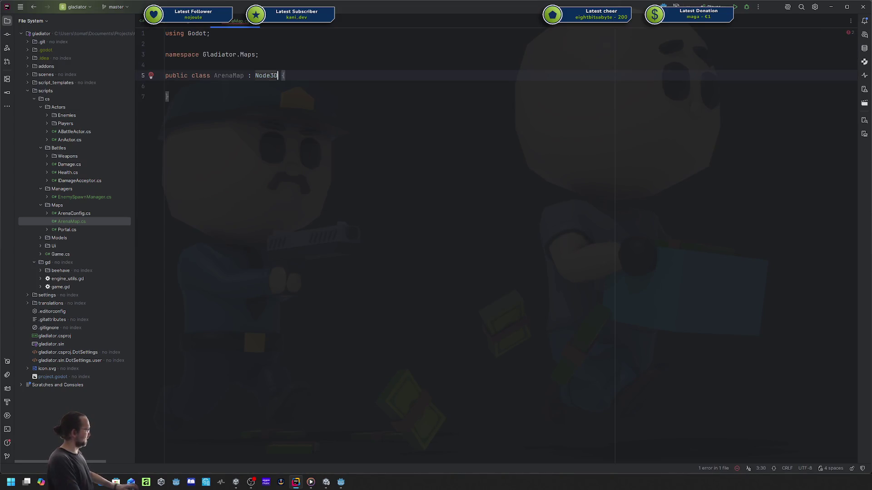
pyautogui.write('pa')
pyautogui.press('Return')
pyautogui.press('Escape')
pyautogui.press('Up')
pyautogui.press('Return')
pyautogui.write('[Gl')
pyautogui.press('Return')
# - Add an [Export] public ArenaConfig ArenaConfig property to the class
pyautogui.click(168, 118)
pyautogui.press('Return')
pyautogui.press('Up')
pyautogui.press('Up')
pyautogui.press('Tab')
pyautogui.write('public ArenaCo')
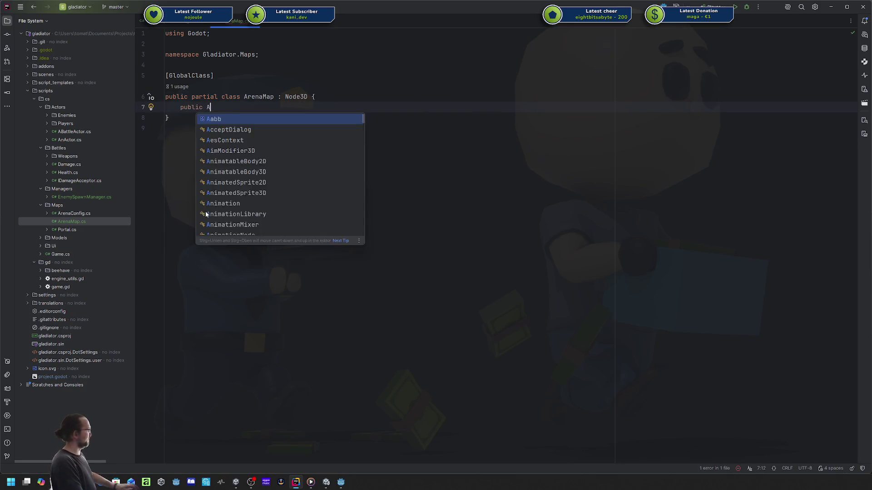
pyautogui.press('Tab')
pyautogui.press('Home')
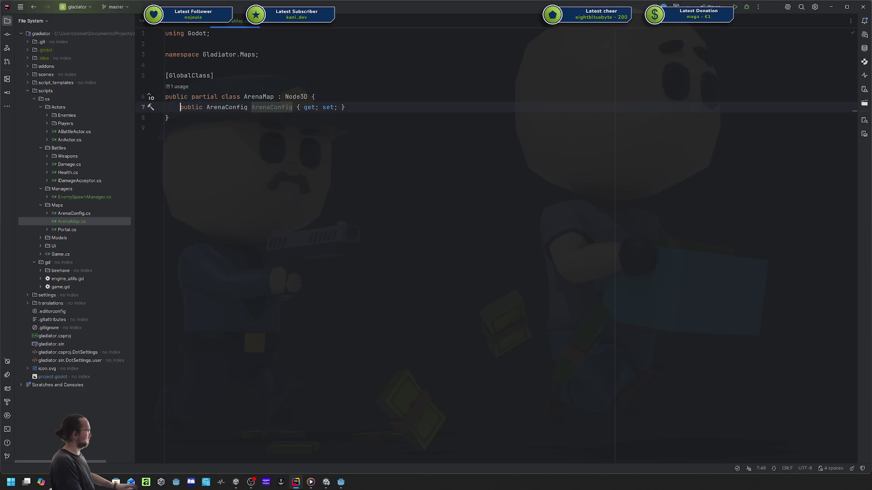
pyautogui.write('[] Export')
# - Change the Godot Arena root node's type to ArenaMap, found by searching 'arenama'
pyautogui.press('End')
pyautogui.press('Left')
pyautogui.press('Left')
pyautogui.press('Left')
pyautogui.hotkey('alt', 'Tab')
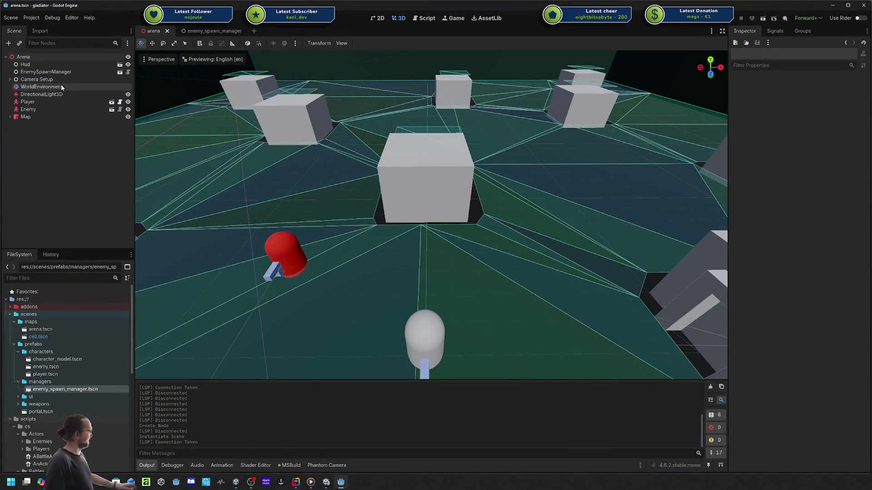
pyautogui.rightClick(53, 55)
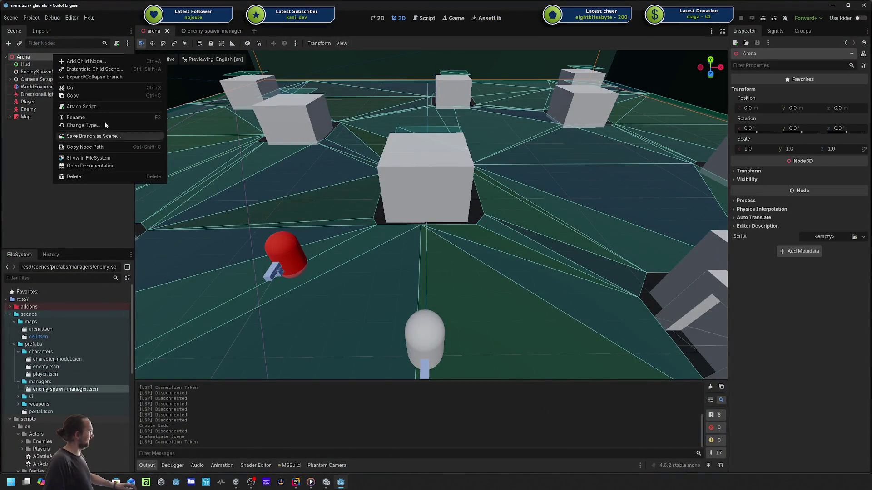
pyautogui.click(114, 126)
pyautogui.write('arenama')
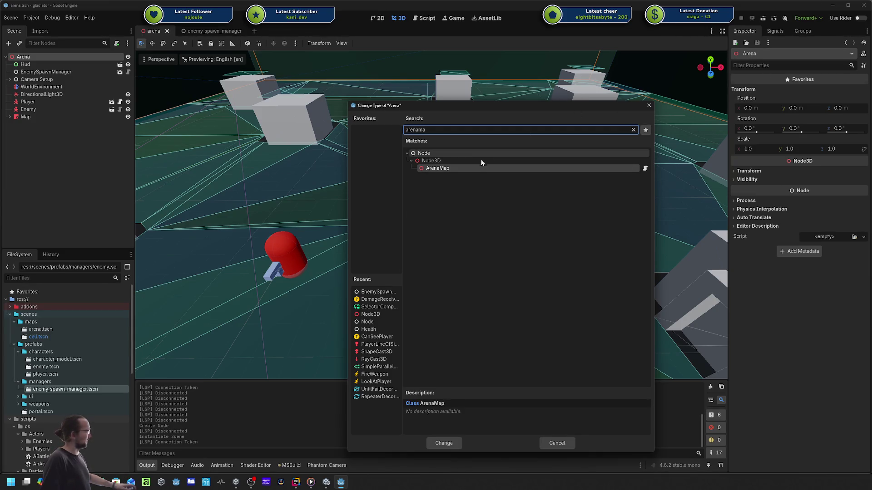
pyautogui.click(443, 444)
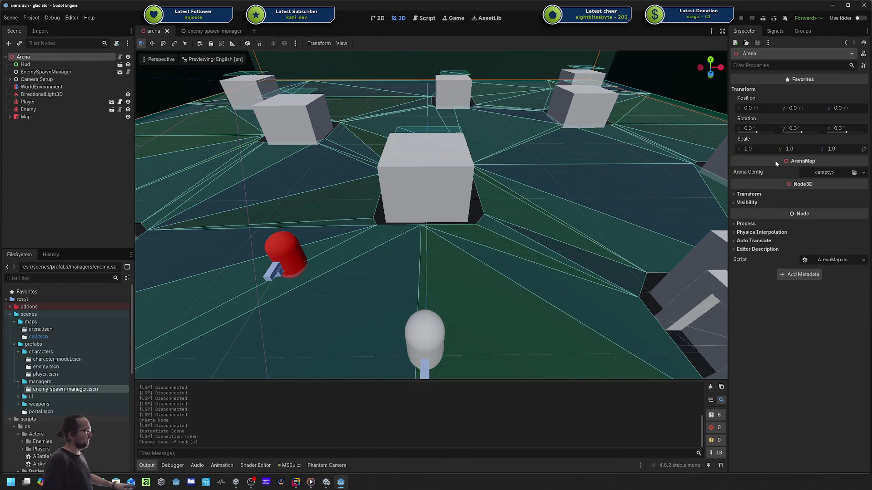
pyautogui.hotkey('alt', 'Tab')
# - Append '= new()' to the ArenaConfig property and check the filled Arena Config resource in Godot
pyautogui.click(405, 116)
pyautogui.write('= new();')
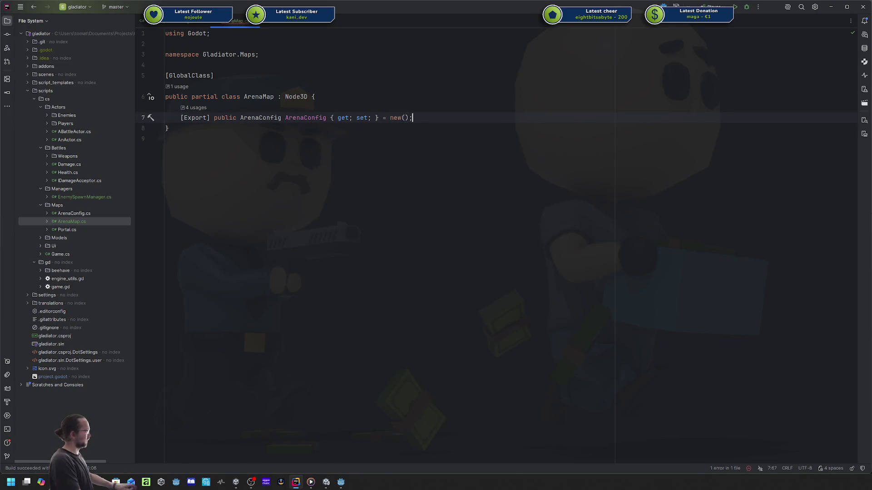
pyautogui.hotkey('alt', 'Tab')
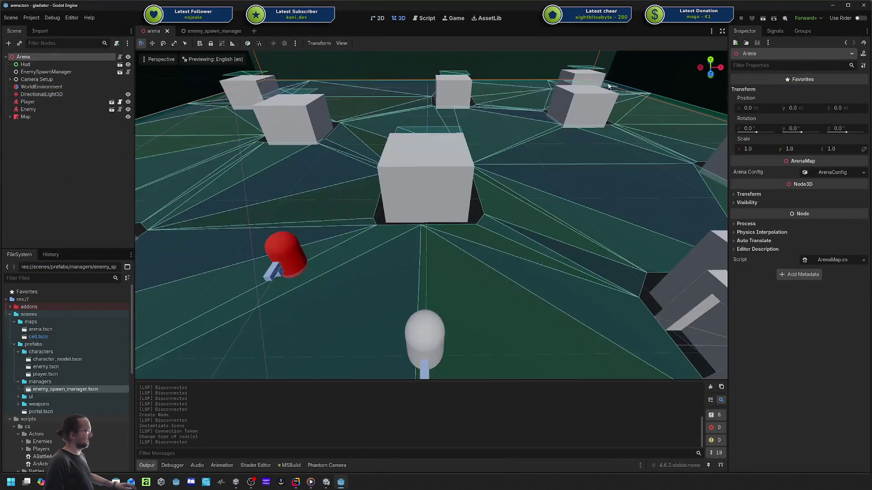
pyautogui.click(830, 173)
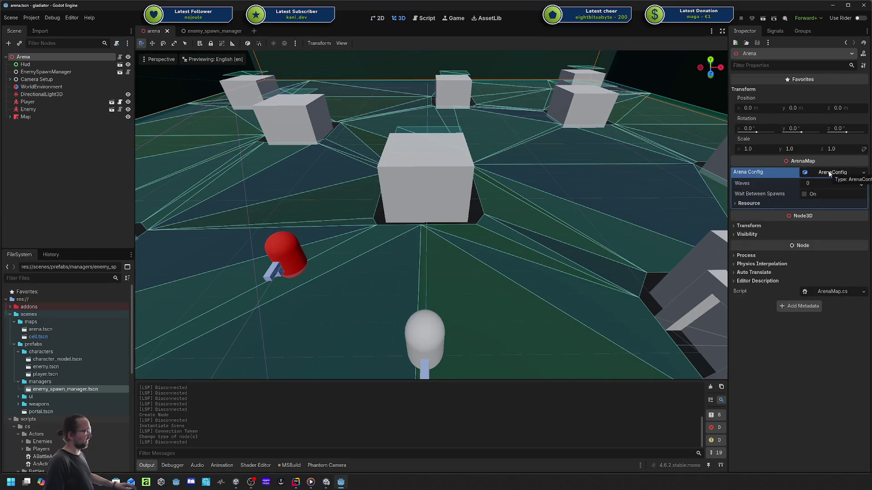
pyautogui.click(828, 172)
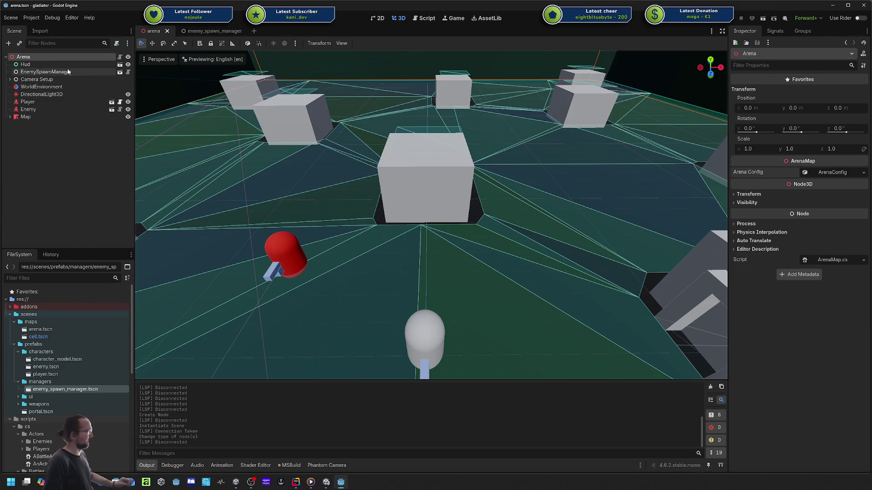
pyautogui.click(297, 482)
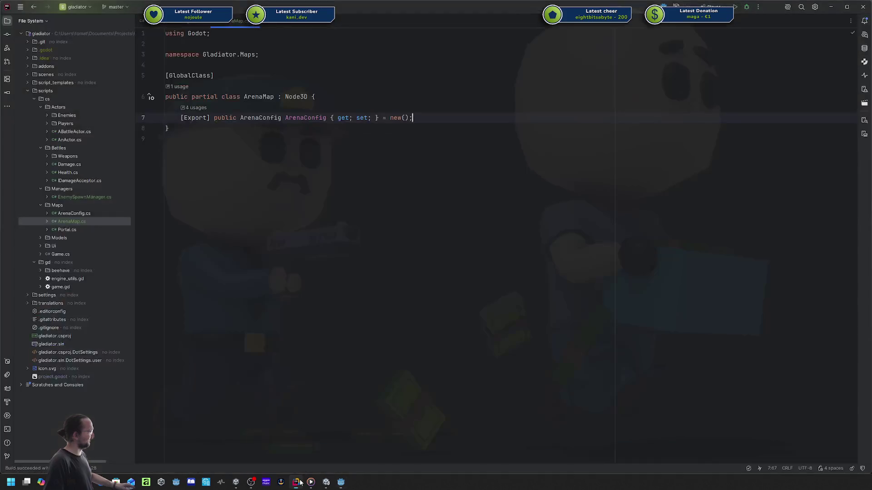
pyautogui.click(225, 23)
# - In game.gd's load_arena, add 'if get_tree().current_scene is ArenaMap:' after the await
pyautogui.doubleClick(63, 287)
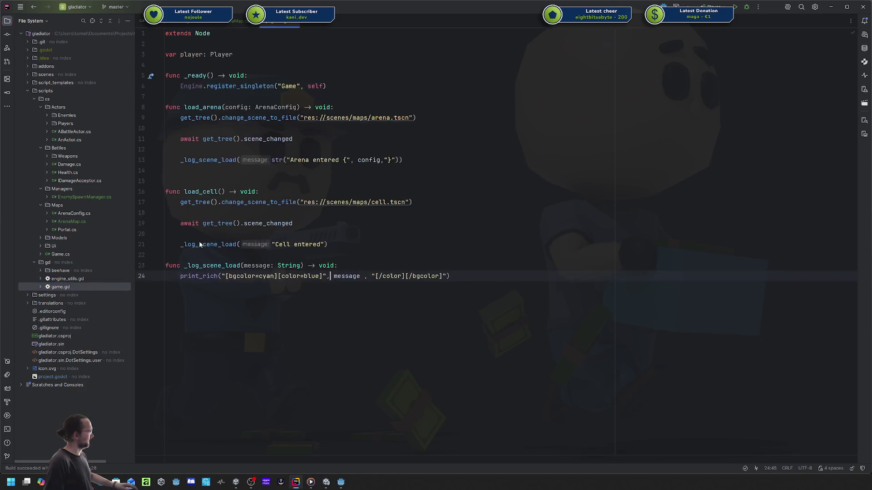
pyautogui.click(381, 138)
pyautogui.click(348, 125)
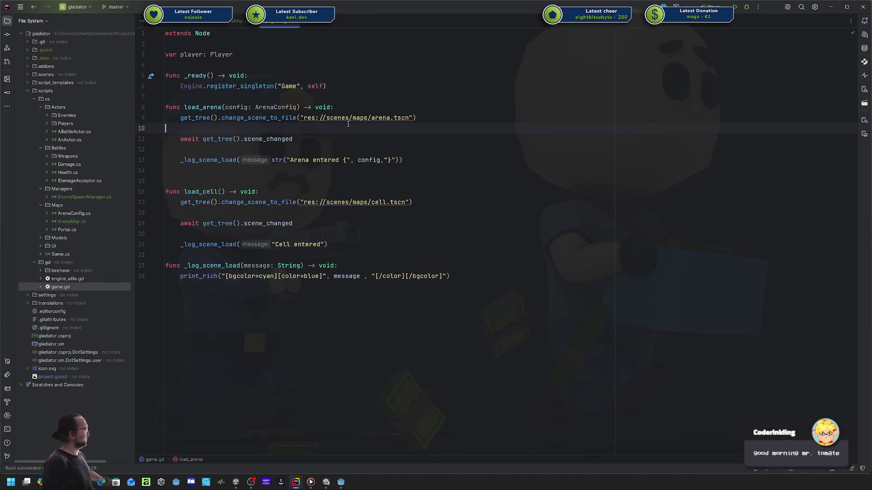
pyautogui.moveTo(289, 138)
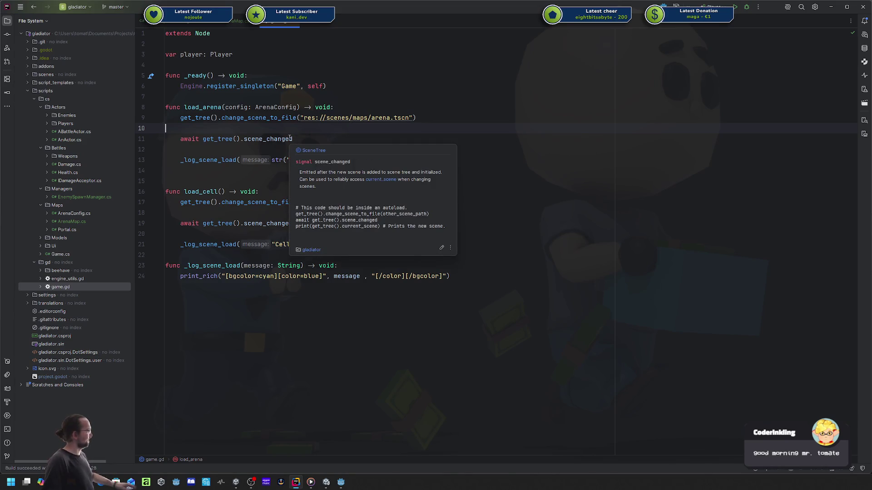
pyautogui.click(290, 138)
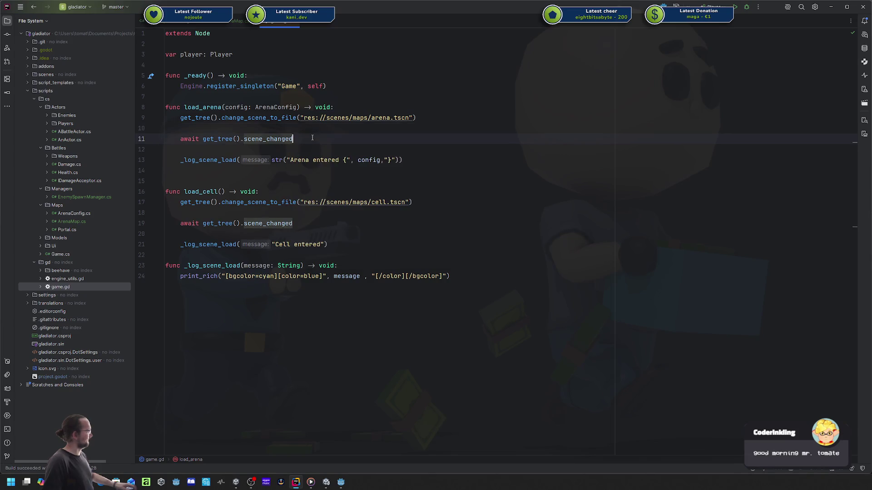
pyautogui.press('Return')
pyautogui.press('Return')
pyautogui.write('if get')
pyautogui.press('Down')
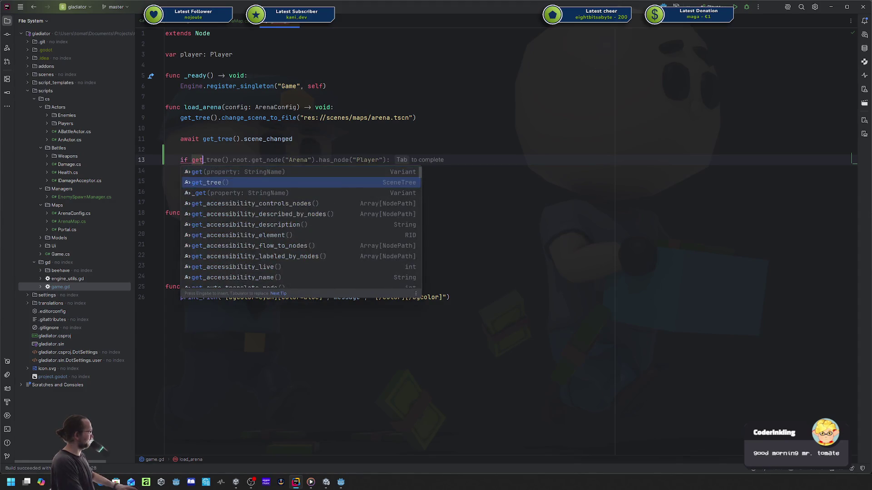
pyautogui.press('Return')
pyautogui.write('.cur')
pyautogui.press('Return')
pyautogui.write('is Are')
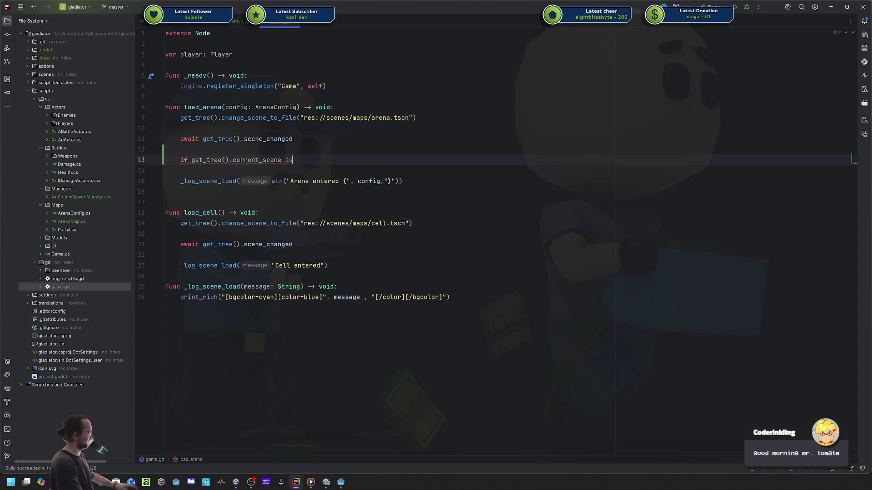
pyautogui.press('BackSpace')
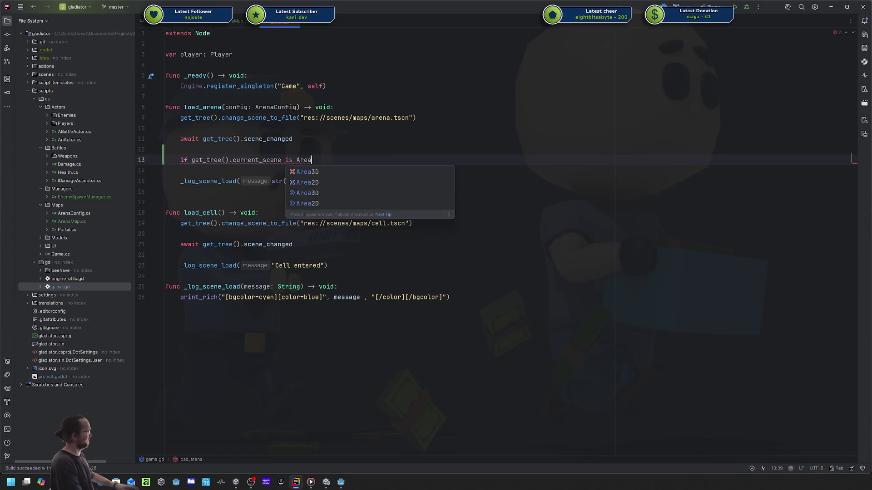
pyautogui.write('enaMap:')
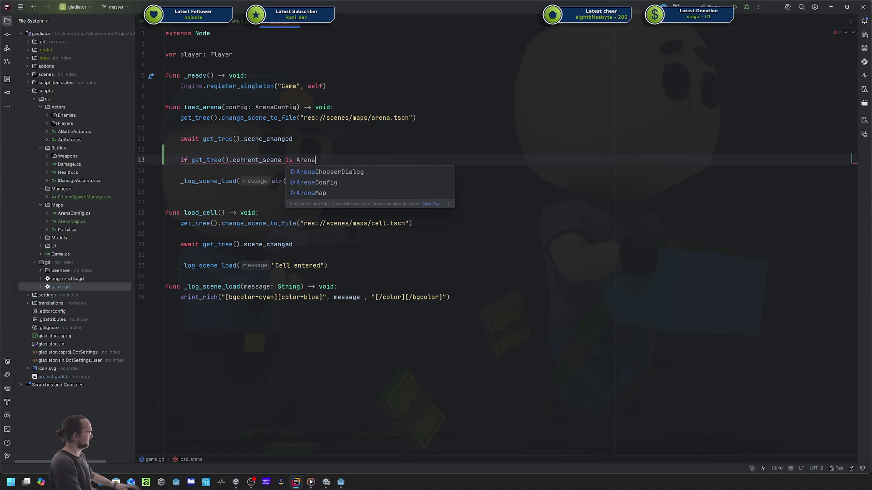
pyautogui.press('Return')
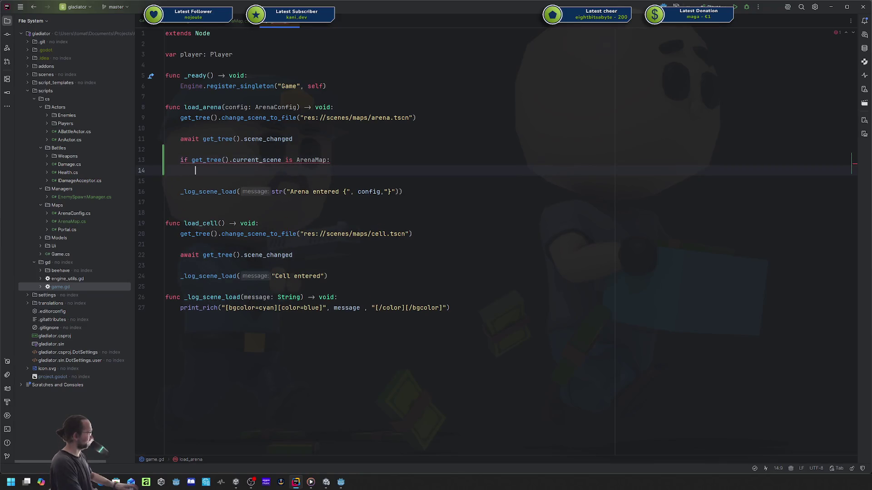
# - Start the if body's ArenaMap line, trying and removing a set_config call, and list ArenaMap's members
pyautogui.write('((A')
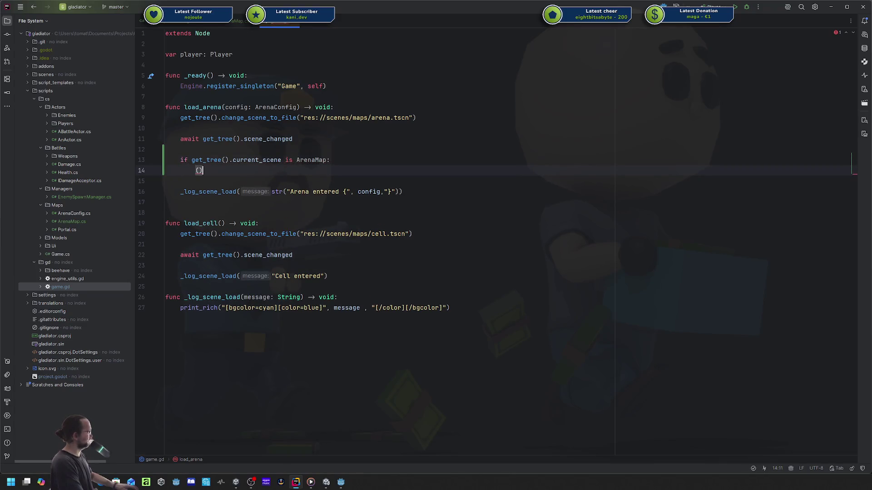
pyautogui.press('BackSpace')
pyautogui.press('BackSpace')
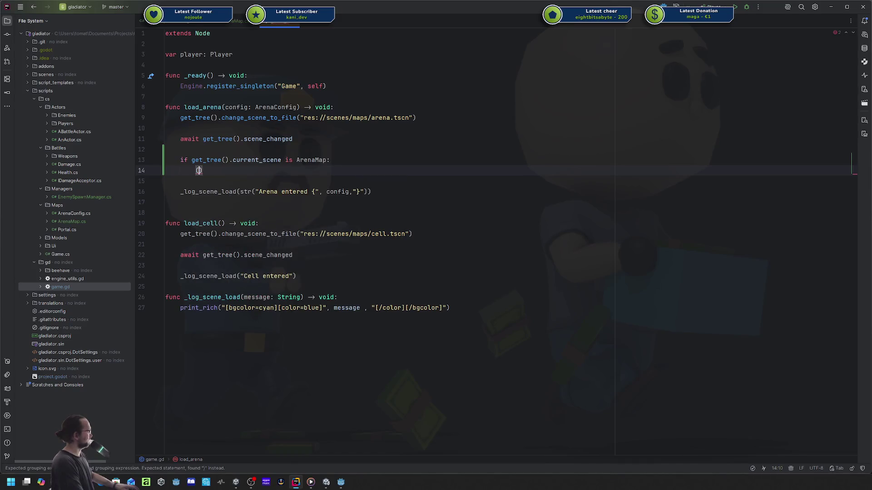
pyautogui.write('get')
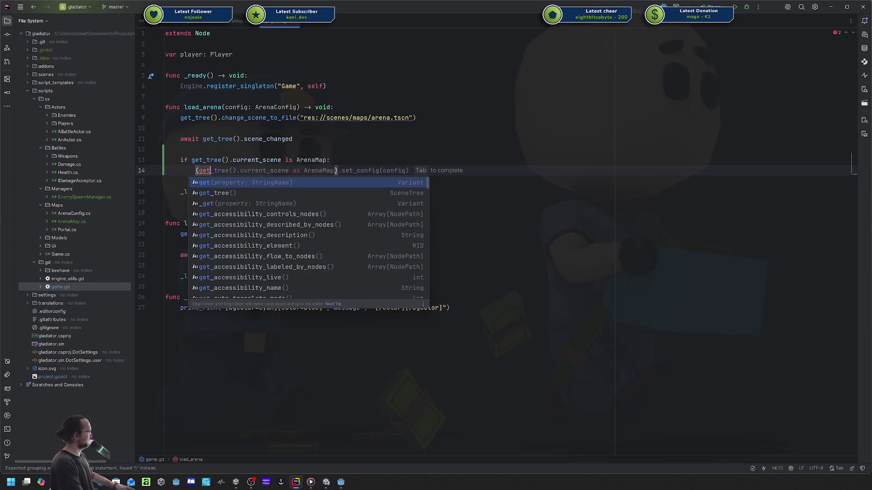
pyautogui.write('(')
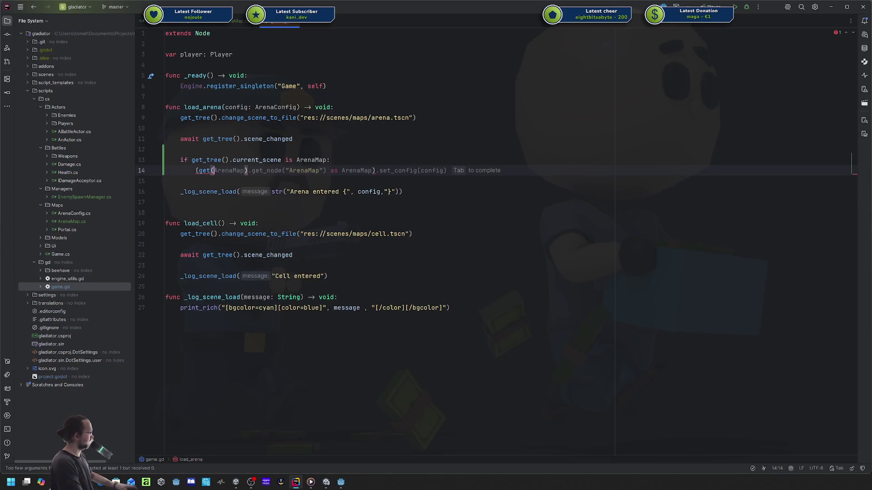
pyautogui.press('BackSpace')
pyautogui.press('Return')
pyautogui.press('Tab')
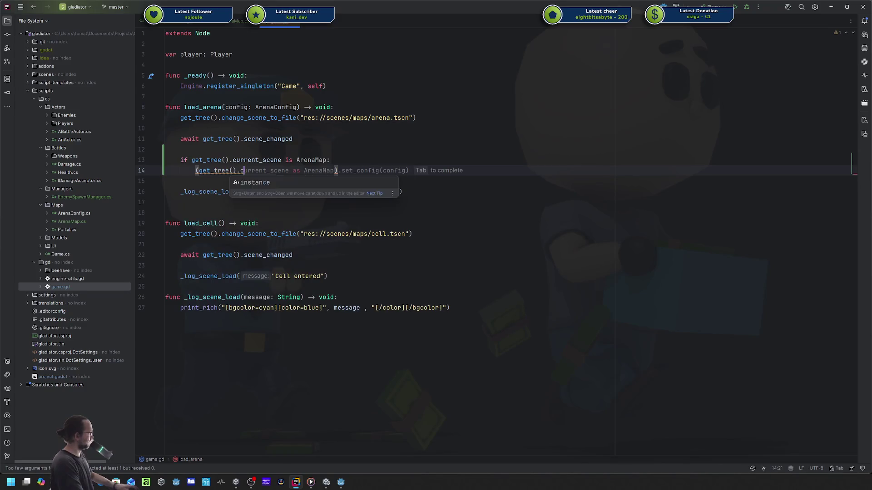
pyautogui.hotkey('ctrl', 'BackSpace')
pyautogui.hotkey('ctrl', 'BackSpace')
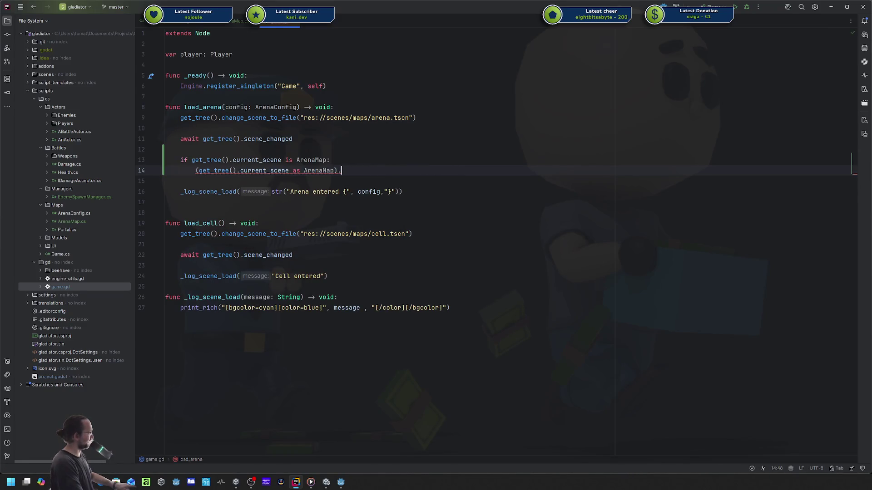
pyautogui.hotkey('ctrl', 'space')
pyautogui.press('Escape')
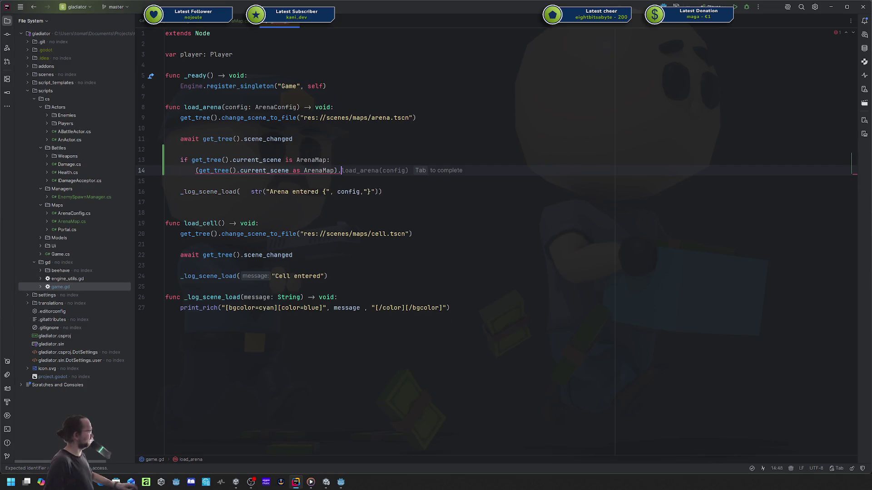
# - Copy ArenaConfig from ArenaMap.cs into the if body and assign it '= config'
pyautogui.click(234, 19)
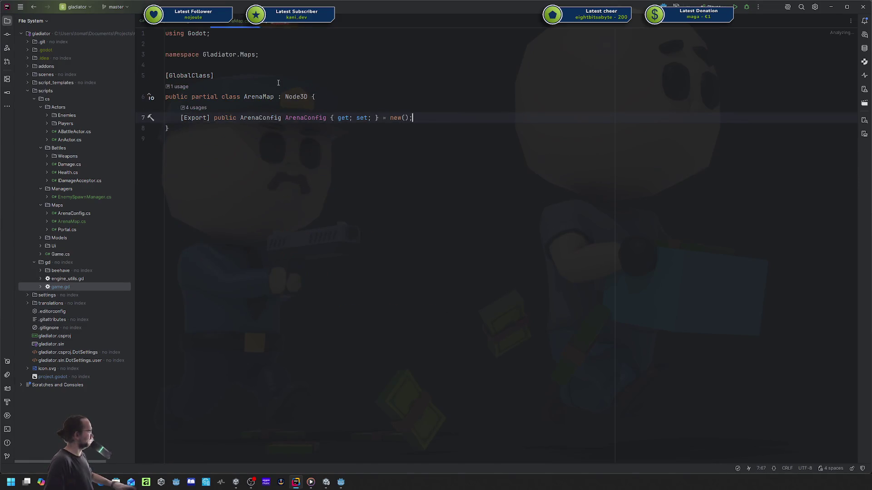
pyautogui.doubleClick(295, 116)
pyautogui.hotkey('ctrl', 'c')
pyautogui.click(281, 26)
pyautogui.hotkey('ctrl', 'v')
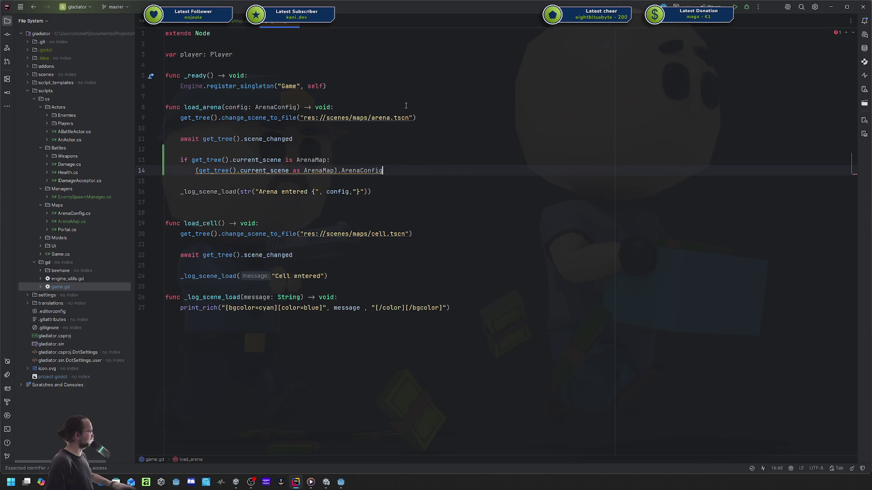
pyautogui.press('BackSpace')
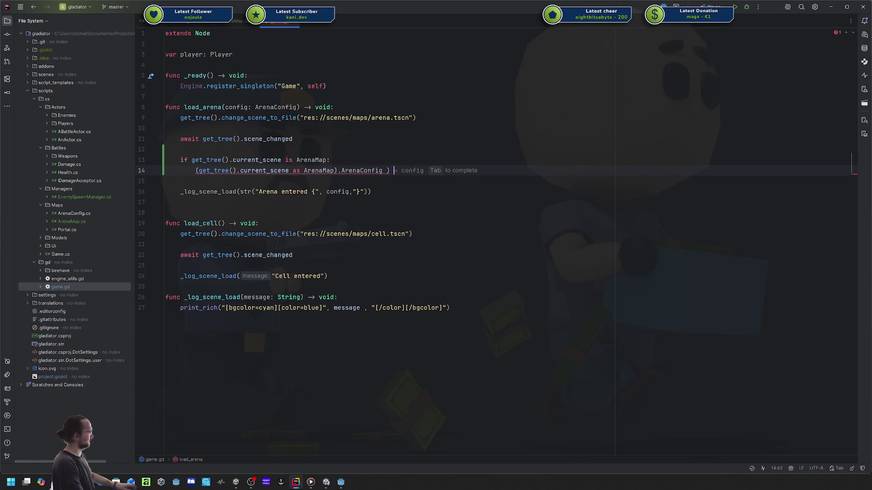
pyautogui.write('= conf')
pyautogui.press('Return')
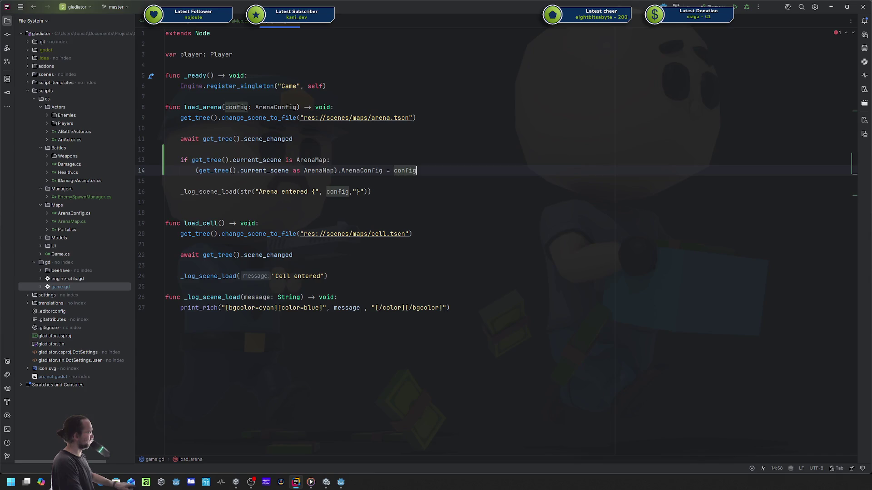
# - Add print("Updated Arena Config!") below the assignment
pyautogui.press('Return')
pyautogui.write('print')
pyautogui.press('Return')
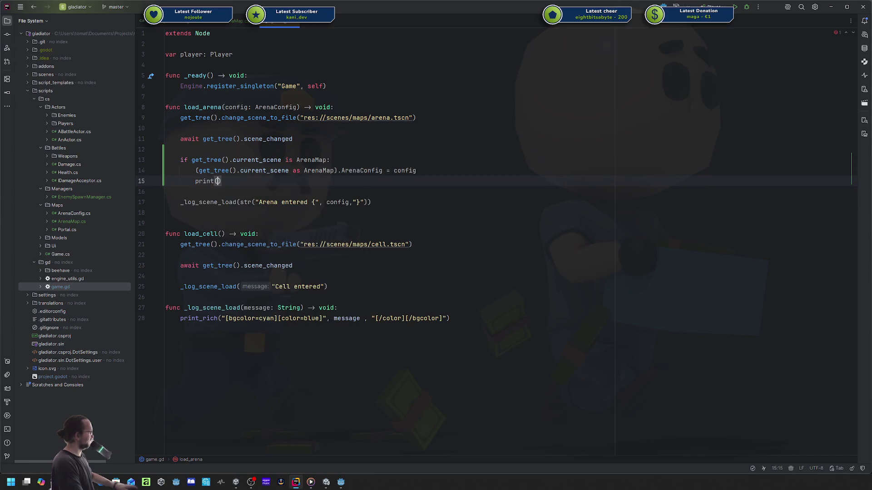
pyautogui.write('Updated A')
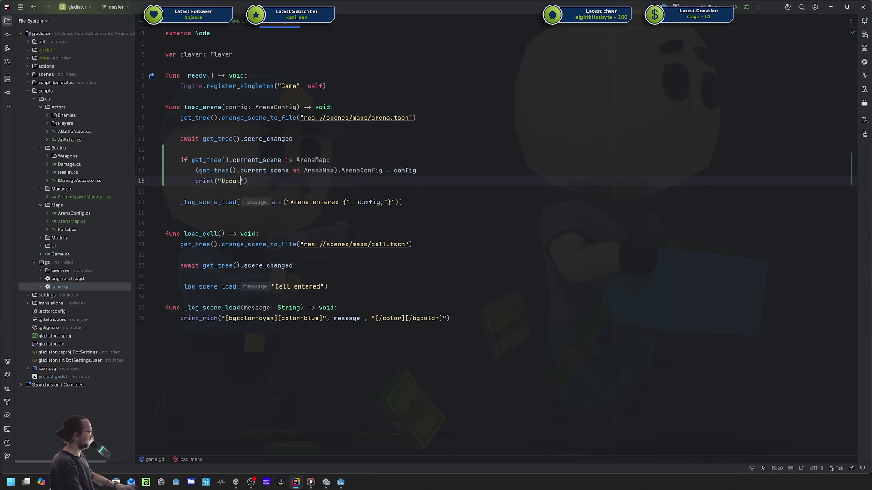
pyautogui.write('rena Config!')
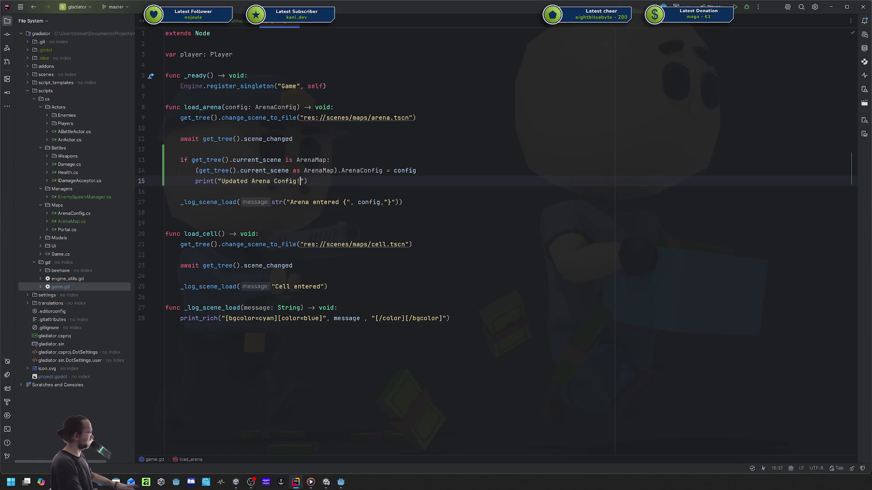
pyautogui.hotkey('alt', 'Tab')
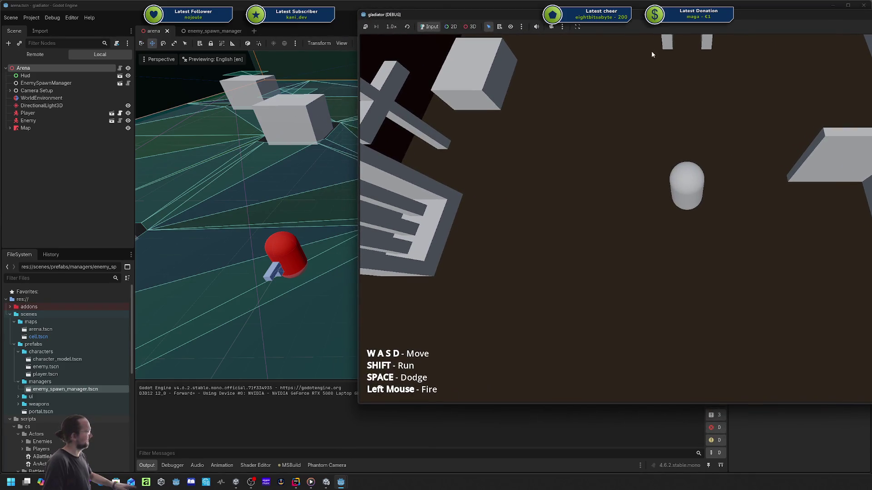
# - Walk into the gate, enter the arena with the current settings, and inspect the remote Arena's Arena Config
pyautogui.press('w')
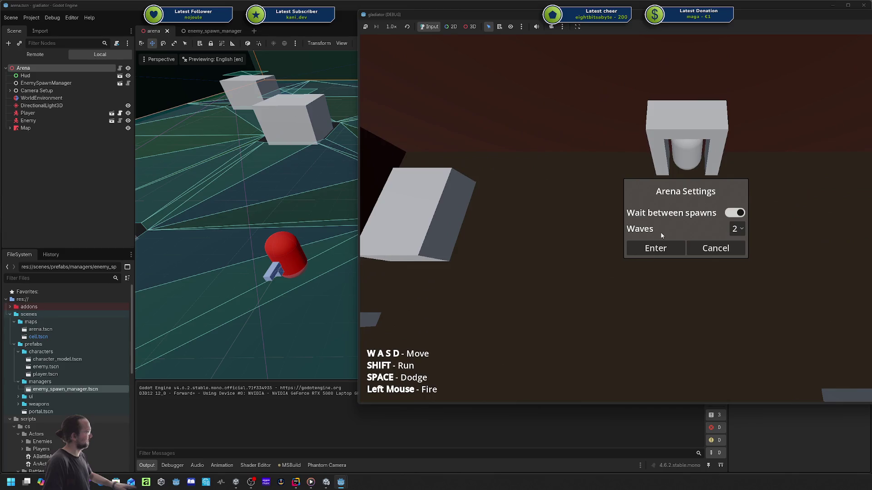
pyautogui.click(650, 249)
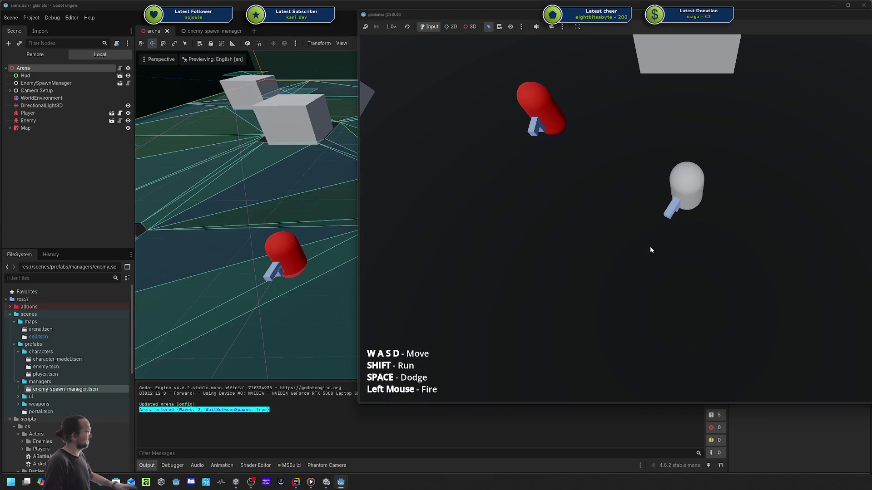
pyautogui.click(178, 406)
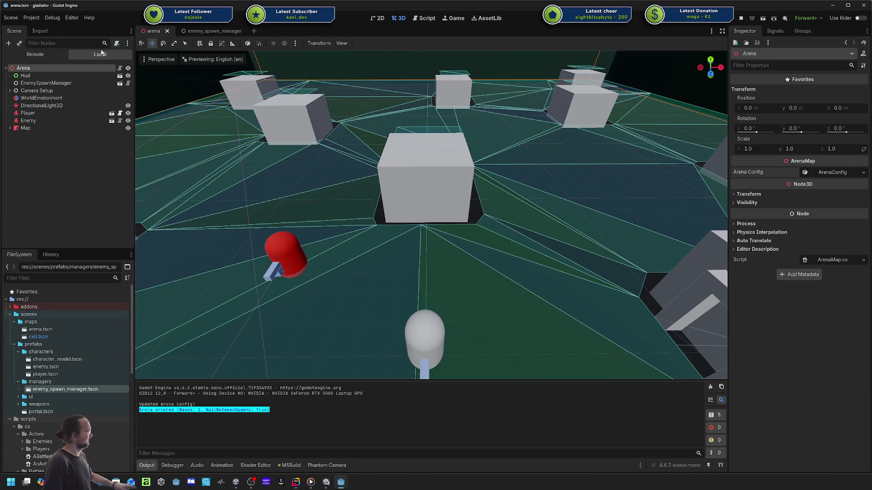
pyautogui.press('F6')
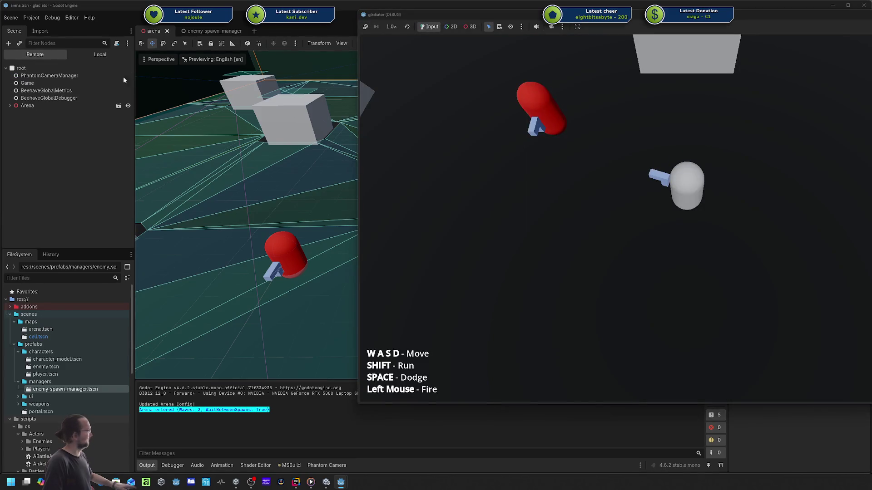
pyautogui.click(27, 106)
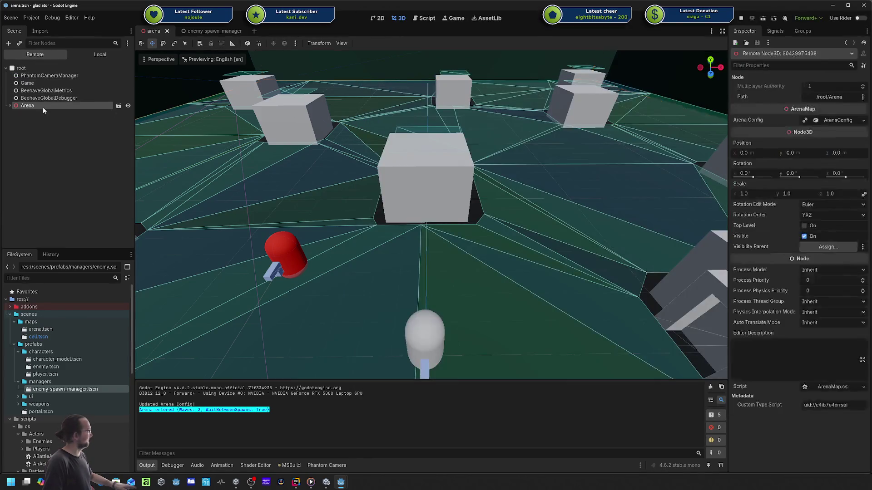
pyautogui.click(832, 121)
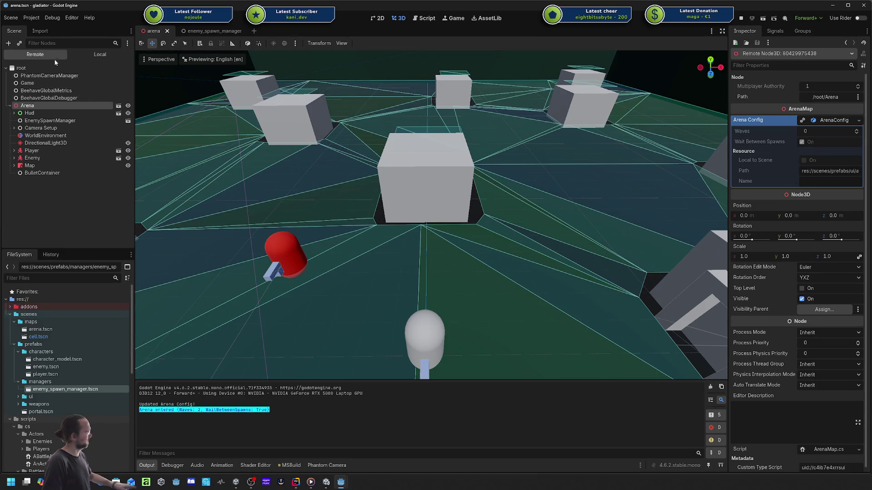
pyautogui.doubleClick(41, 113)
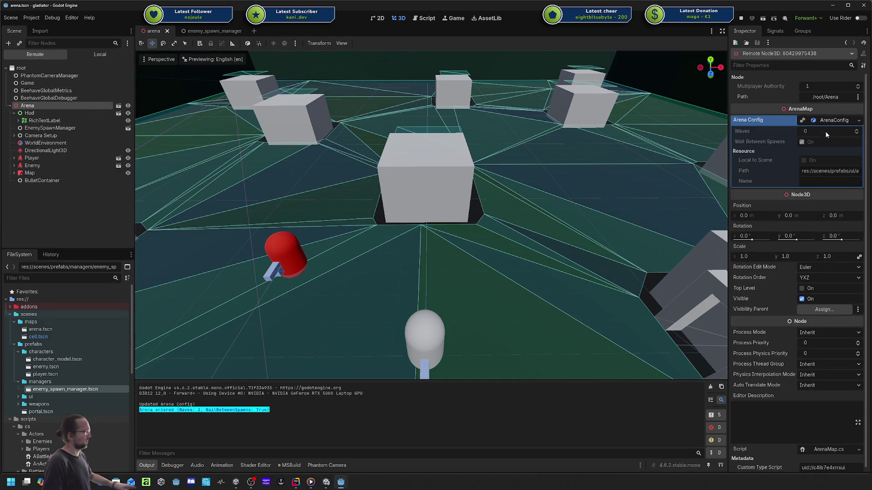
# - Re-enter the arena with Waves set to 3 and inspect the Arena Config values again
pyautogui.hotkey('alt', 'Tab')
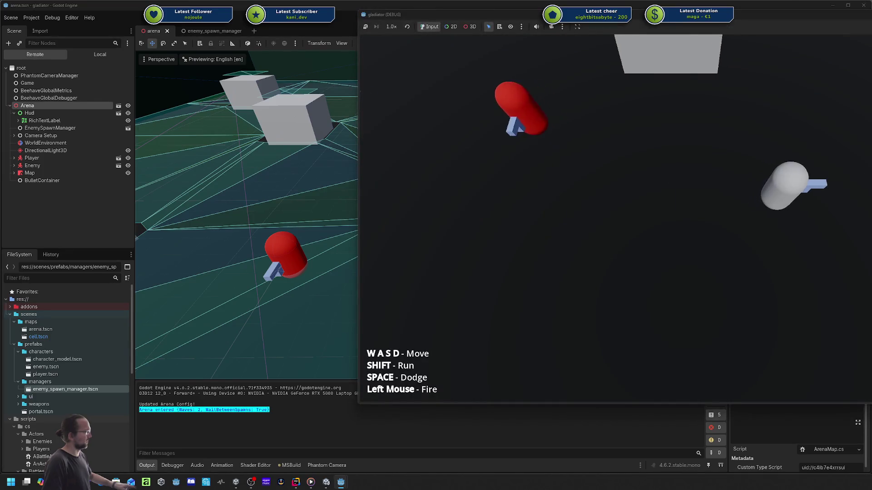
pyautogui.press('w')
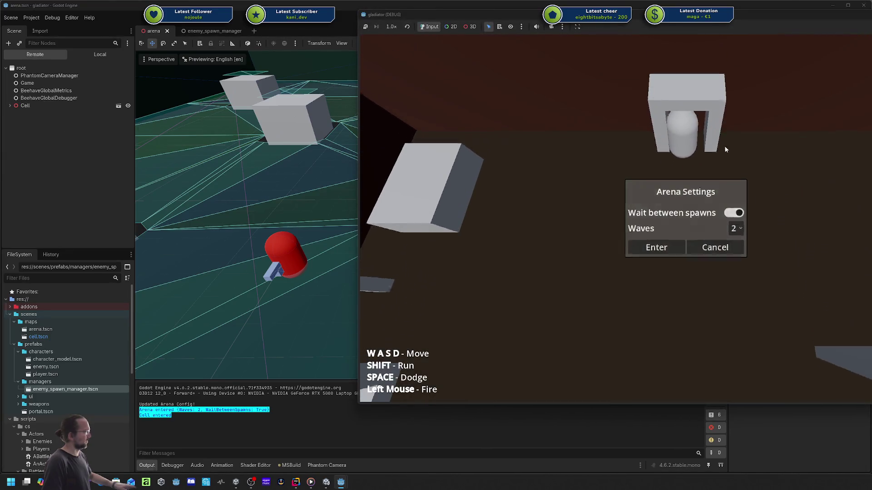
pyautogui.click(736, 229)
pyautogui.click(738, 258)
pyautogui.click(664, 249)
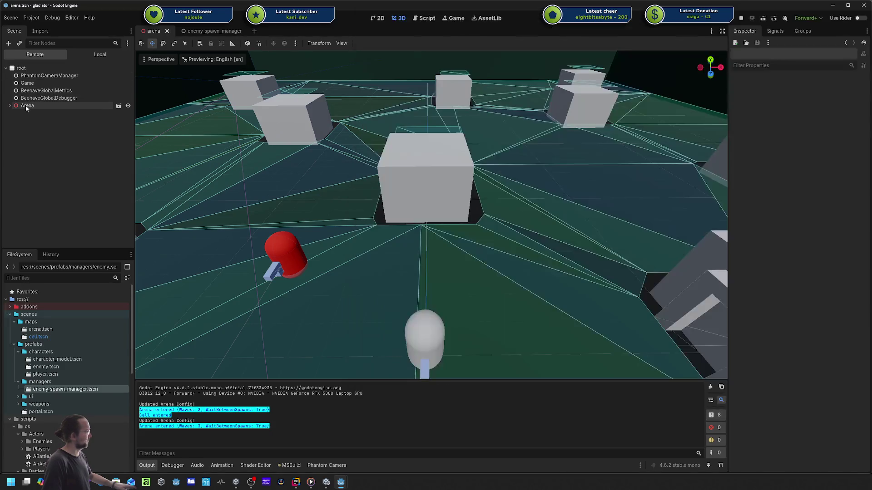
pyautogui.click(75, 106)
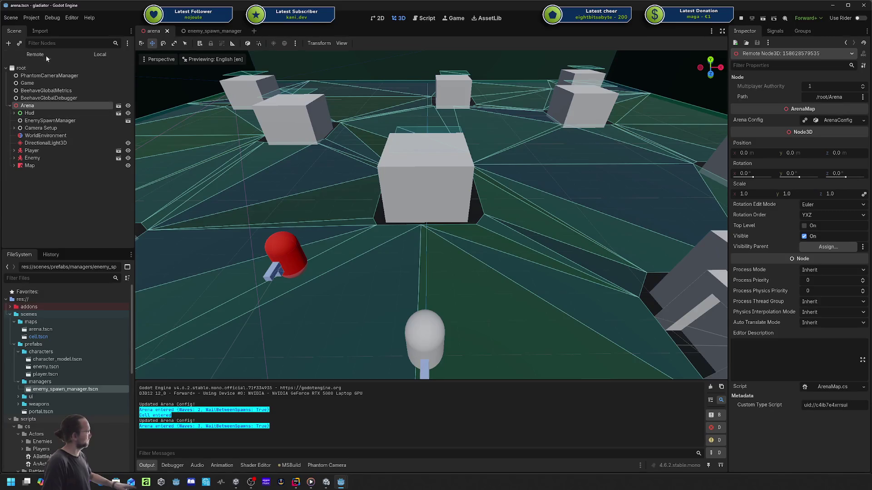
pyautogui.click(823, 120)
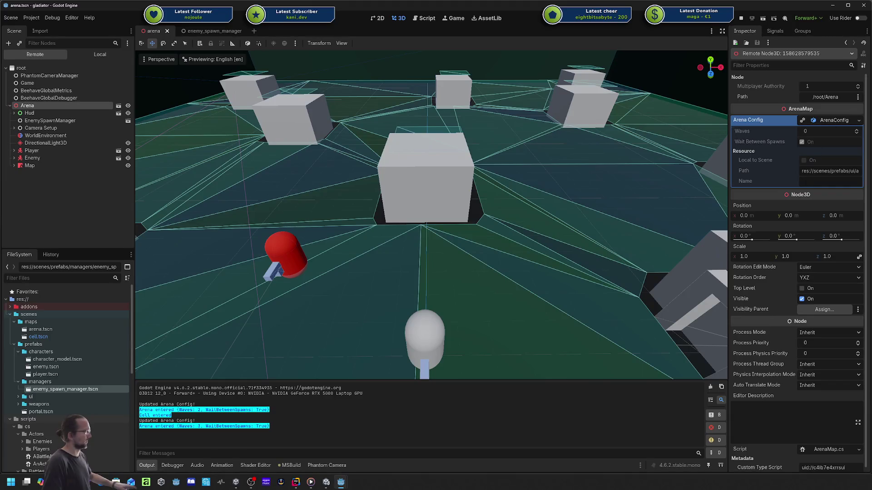
pyautogui.hotkey('alt', 'Tab')
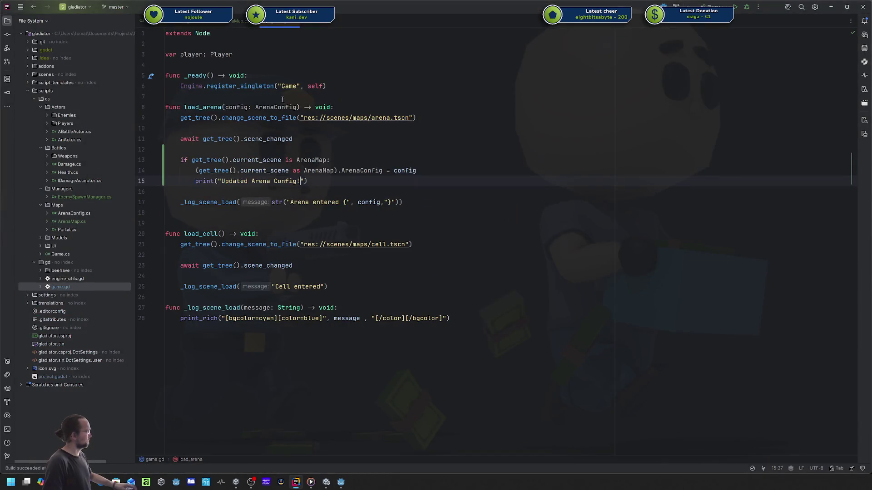
# - Delete the '= new();' initializer from ArenaConfig in ArenaMap.cs
pyautogui.click(235, 21)
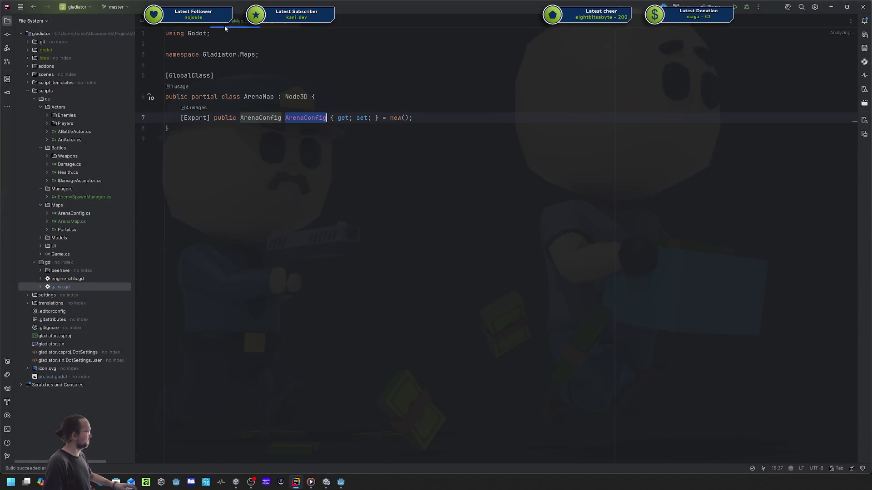
pyautogui.press('BackSpace')
pyautogui.press('BackSpace')
pyautogui.press('BackSpace')
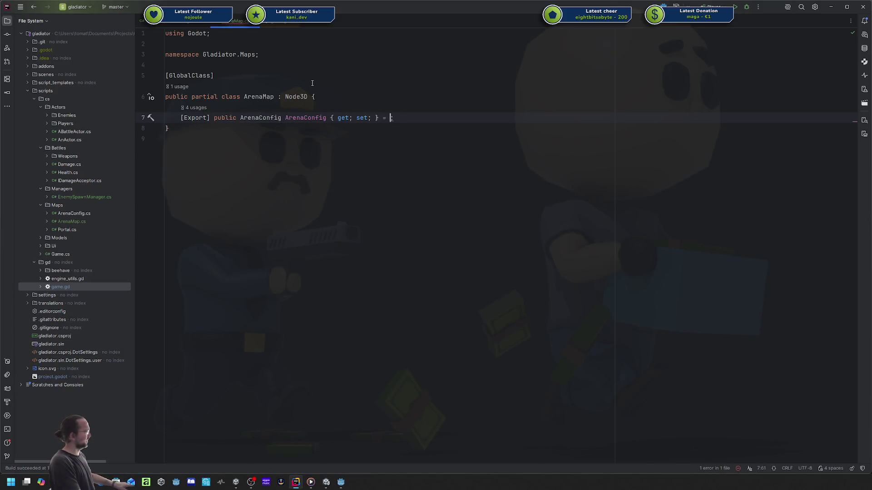
pyautogui.hotkey('alt', 'Tab')
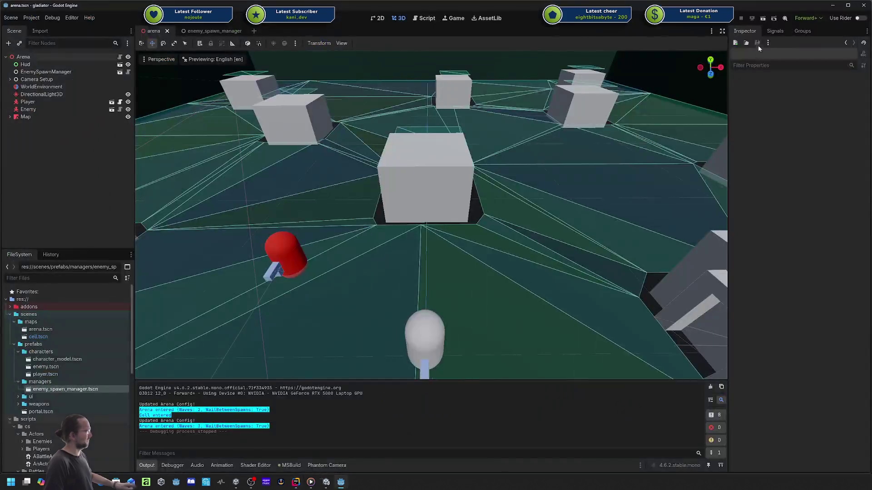
# - Rebuild and run, enter with 2 waves, and inspect the remote Arena's Arena Config values
pyautogui.click(720, 23)
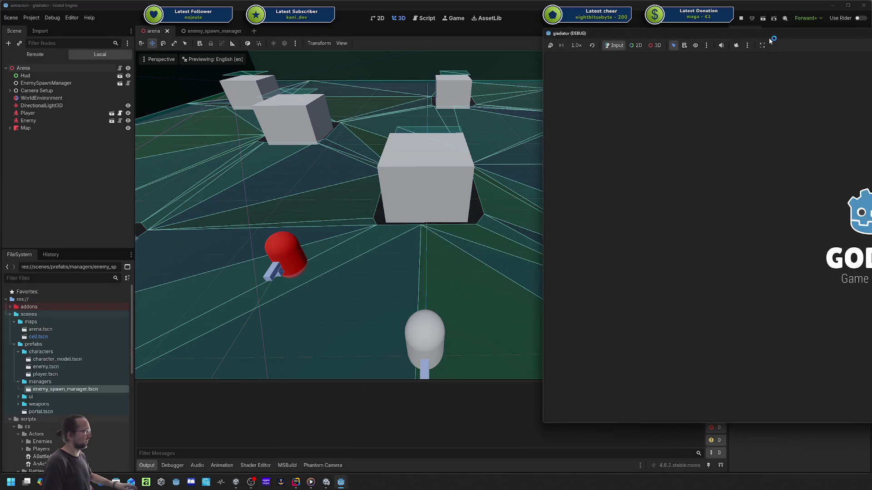
pyautogui.moveTo(647, 34)
pyautogui.mouseDown()
pyautogui.moveTo(511, 42)
pyautogui.moveTo(664, 32)
pyautogui.mouseUp()
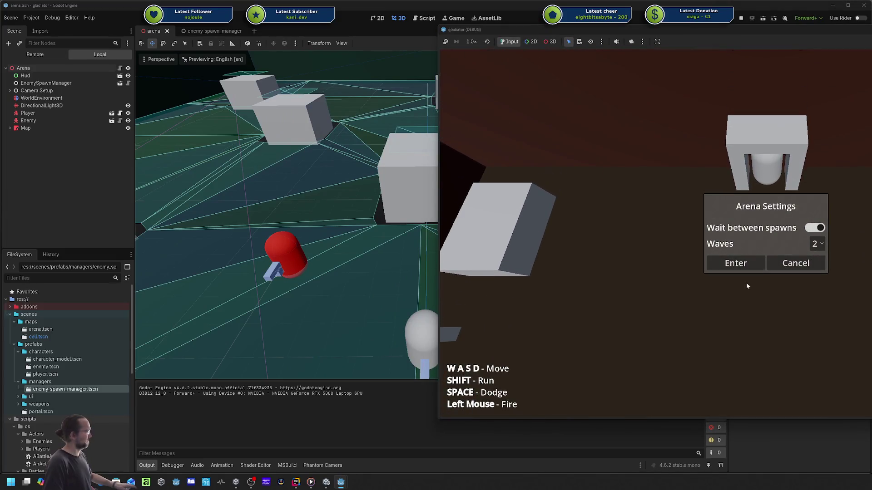
pyautogui.click(732, 264)
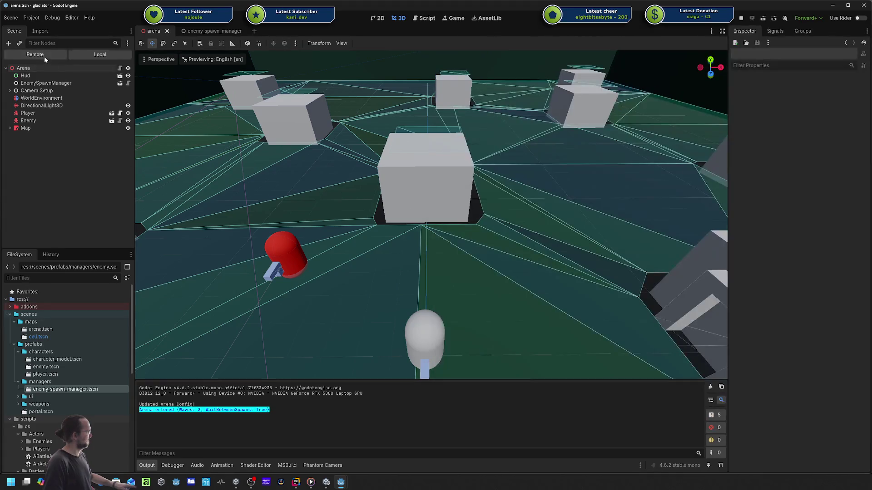
pyautogui.click(45, 56)
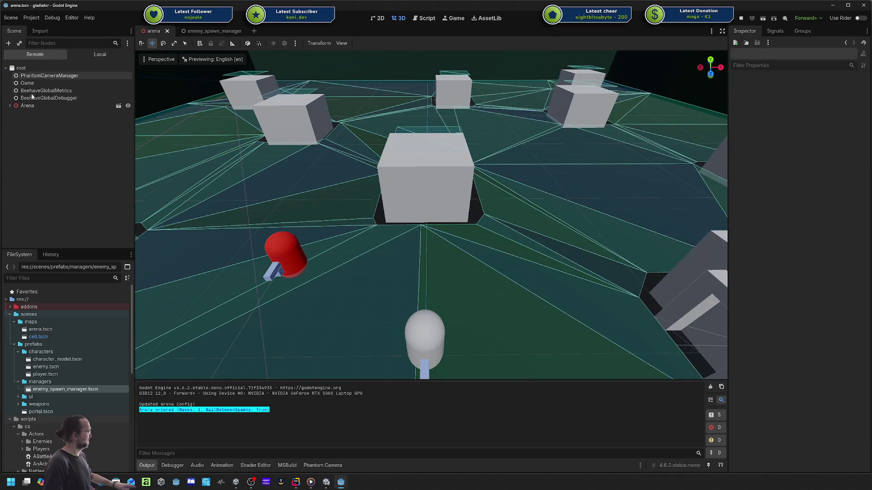
pyautogui.click(28, 106)
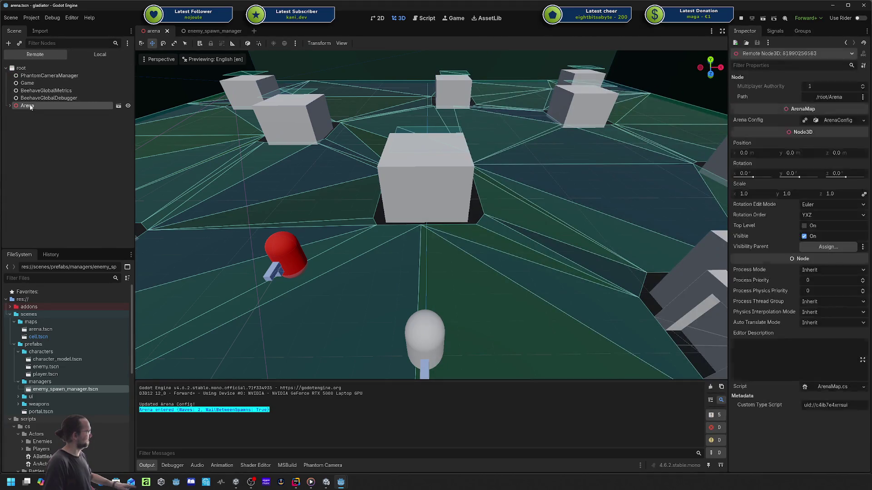
pyautogui.click(808, 120)
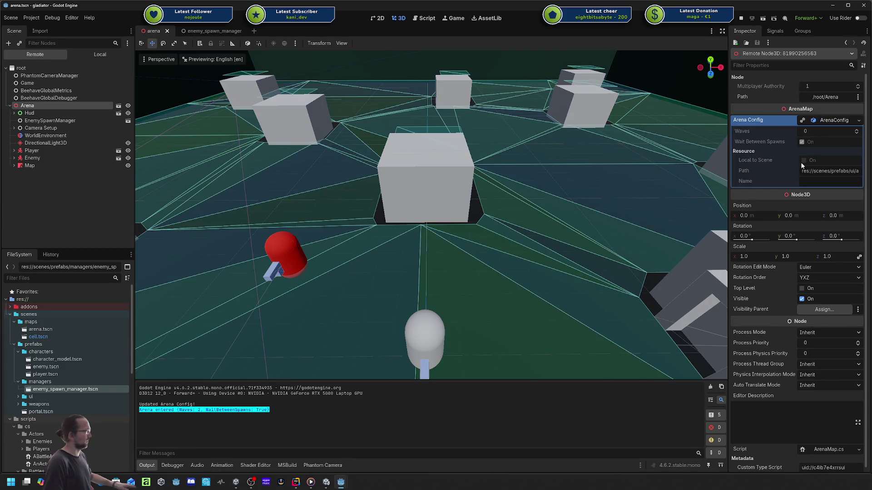
pyautogui.hotkey('alt', 'Tab')
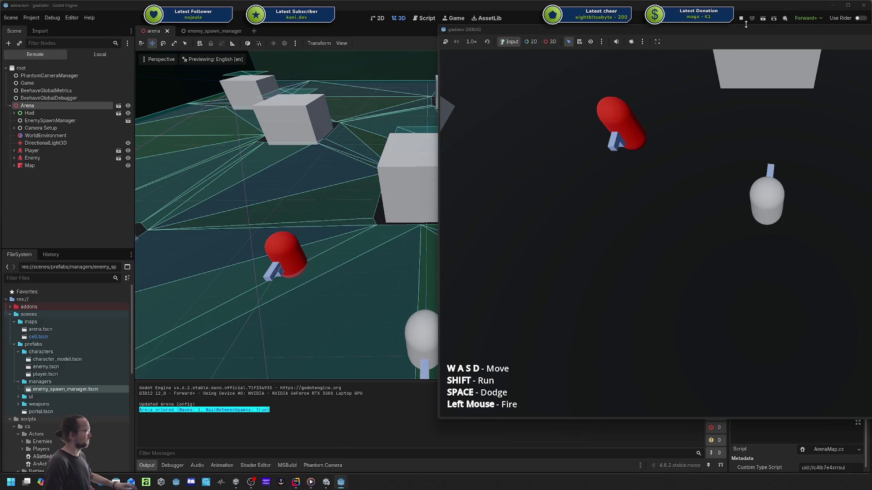
pyautogui.hotkey('alt', 'Tab')
pyautogui.hotkey('alt', 'Tab')
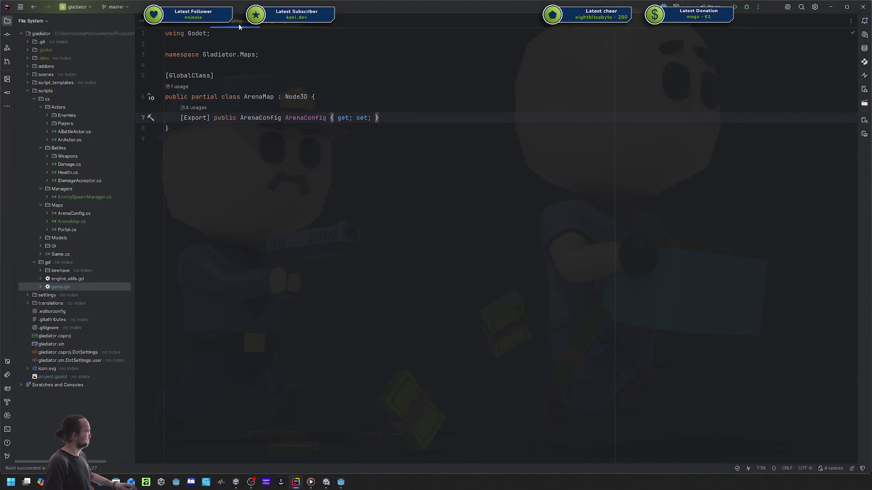
# - Convert ArenaConfig to a property with an _arenaConfig backing field via the 'field' code action
pyautogui.press('Return')
pyautogui.press('Return')
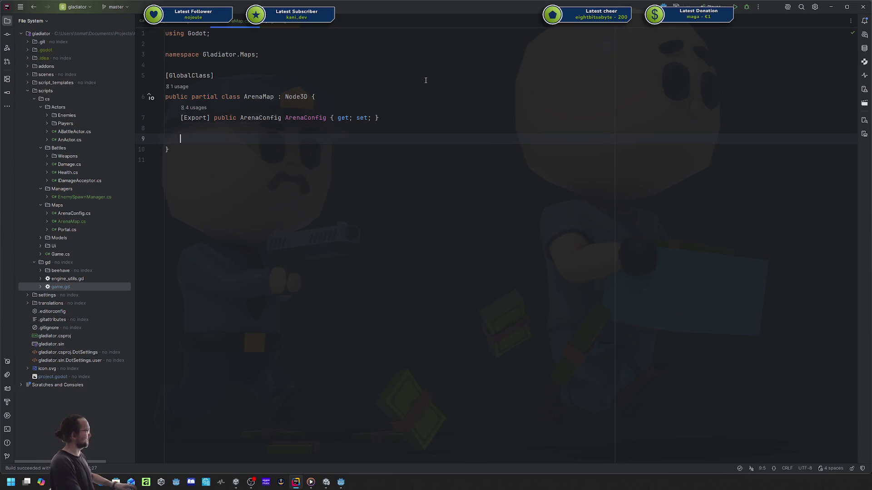
pyautogui.hotkey('ctrl', 'space')
pyautogui.press('Escape')
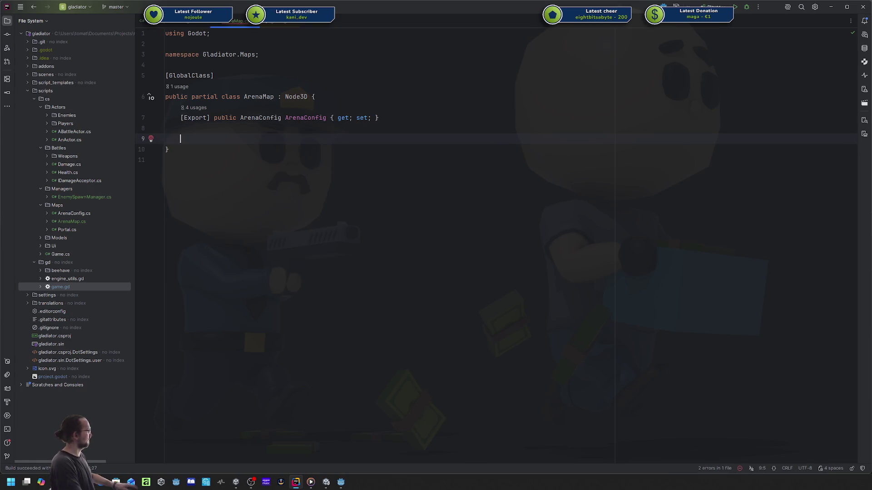
pyautogui.press('BackSpace')
pyautogui.press('BackSpace')
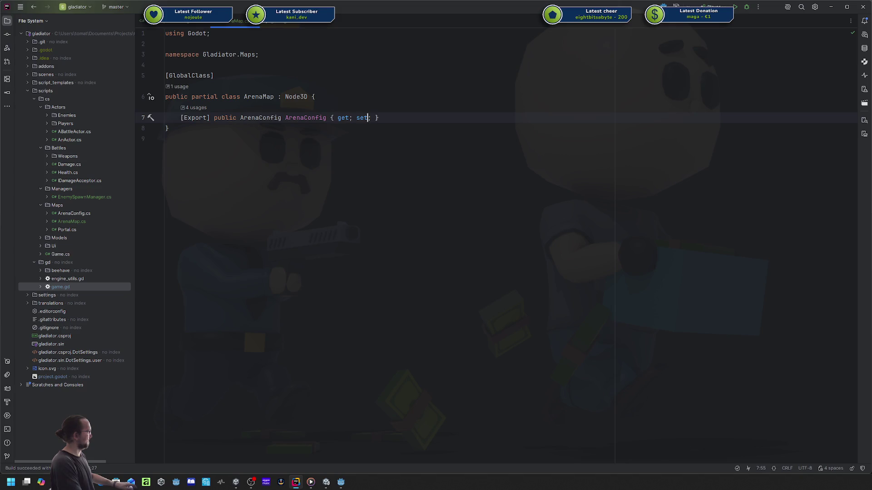
pyautogui.press('Left')
pyautogui.hotkey('alt', 'Return')
pyautogui.write('field')
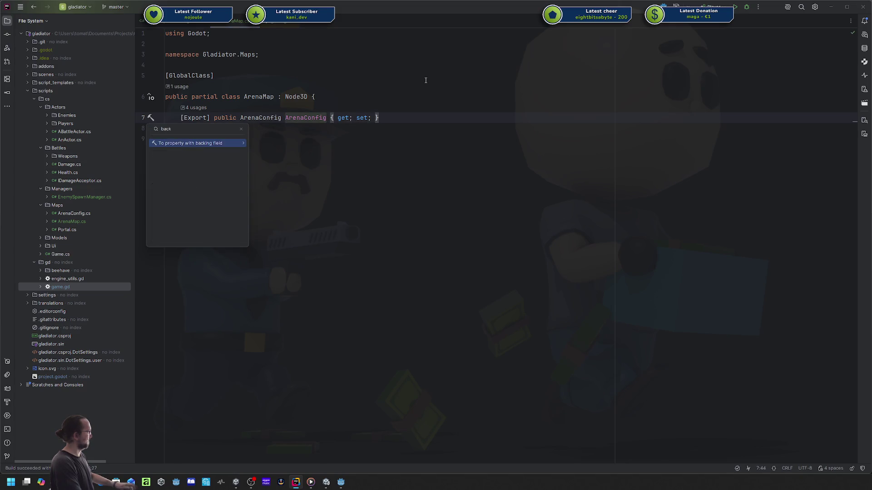
pyautogui.press('Return')
# - Turn the setter into a block body with the _arenaConfig assignment inside
pyautogui.press('Down')
pyautogui.press('Right')
pyautogui.press('Right')
pyautogui.press('Right')
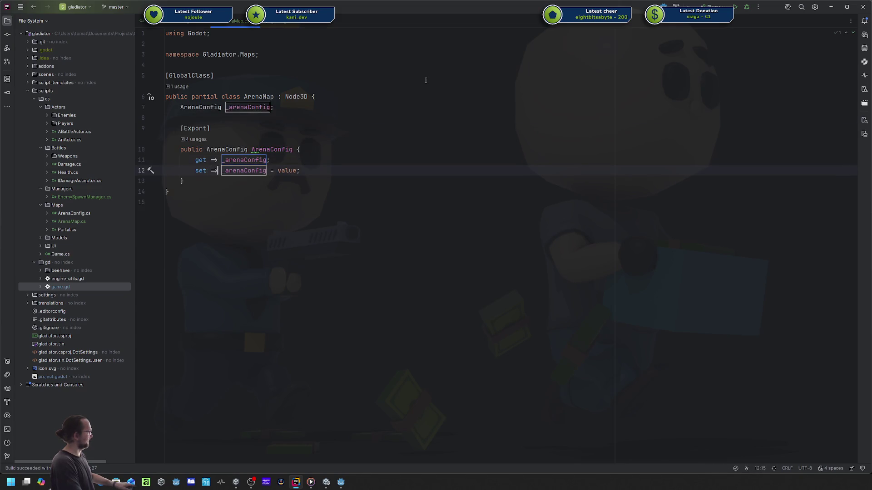
pyautogui.press('Return')
pyautogui.press('Up')
pyautogui.press('End')
pyautogui.press('BackSpace')
pyautogui.press('BackSpace')
pyautogui.write('{')
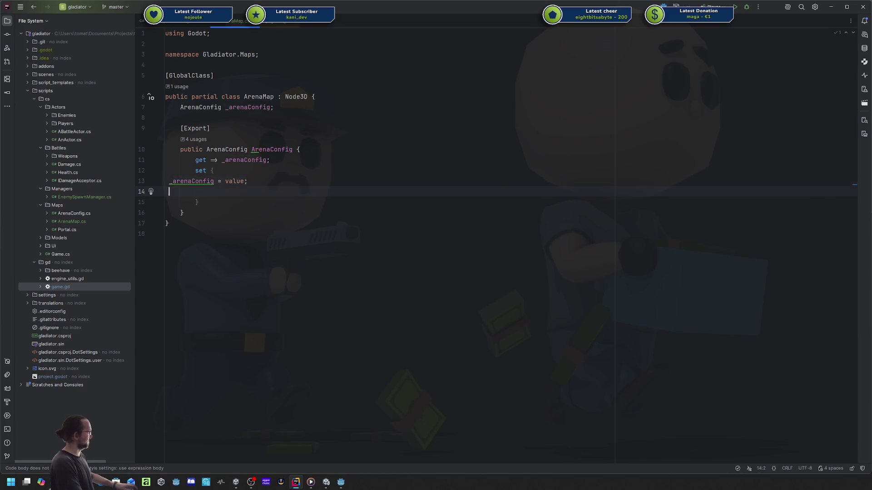
pyautogui.press('Tab')
pyautogui.press('Tab')
pyautogui.press('Down')
pyautogui.press('Tab')
pyautogui.press('Tab')
# - Add a GD.Print in the setter logging "Waves: {Waves} - wait: {WaitBetweenSpawns}"
pyautogui.write('GD.Print($"')
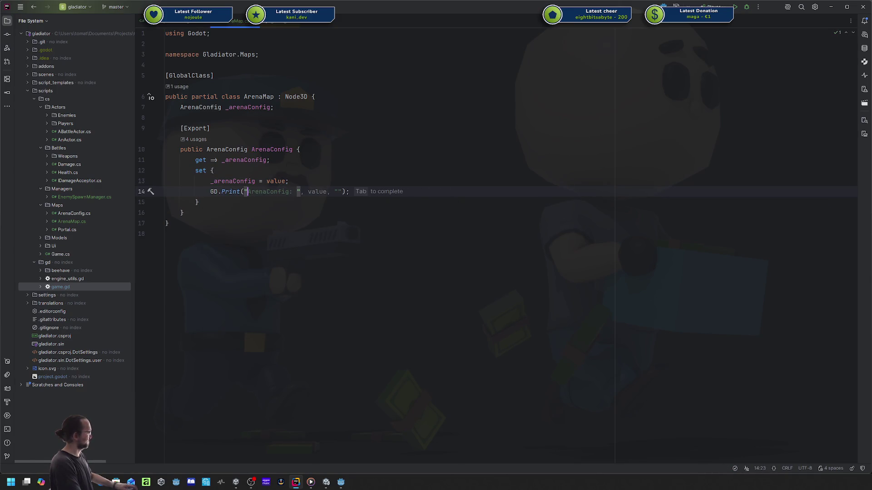
pyautogui.write('Waves: {_a')
pyautogui.press('Return')
pyautogui.write('.w')
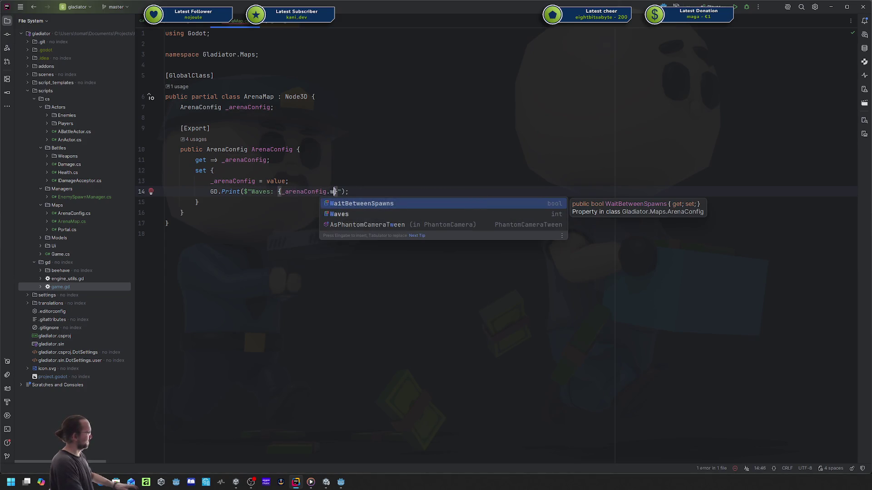
pyautogui.press('Down')
pyautogui.press('Return')
pyautogui.write('}"- wait: {')
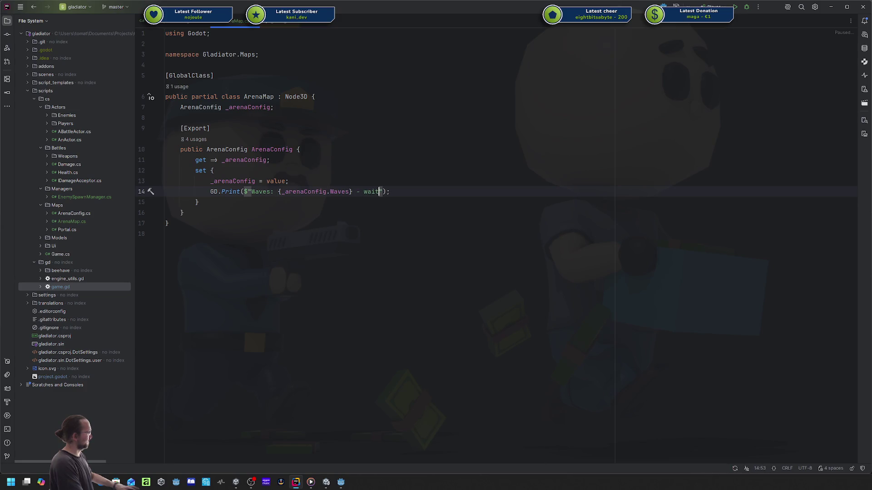
pyautogui.press('Tab')
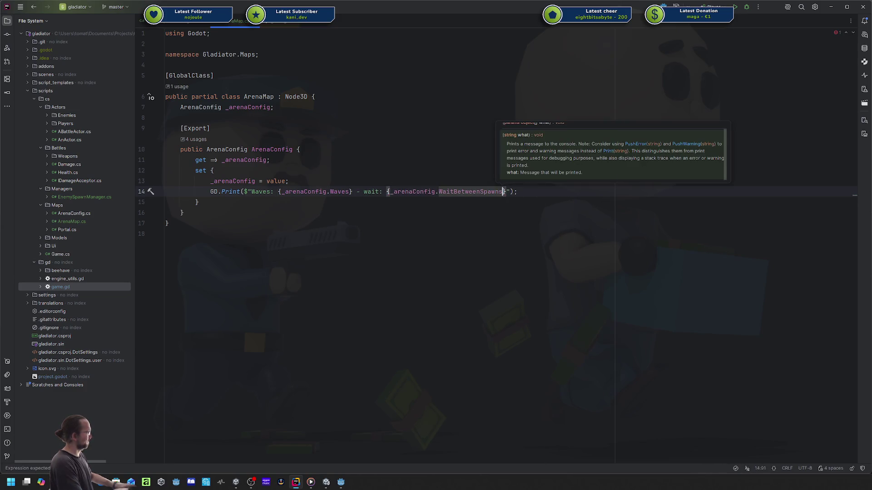
pyautogui.hotkey('alt', 'Tab')
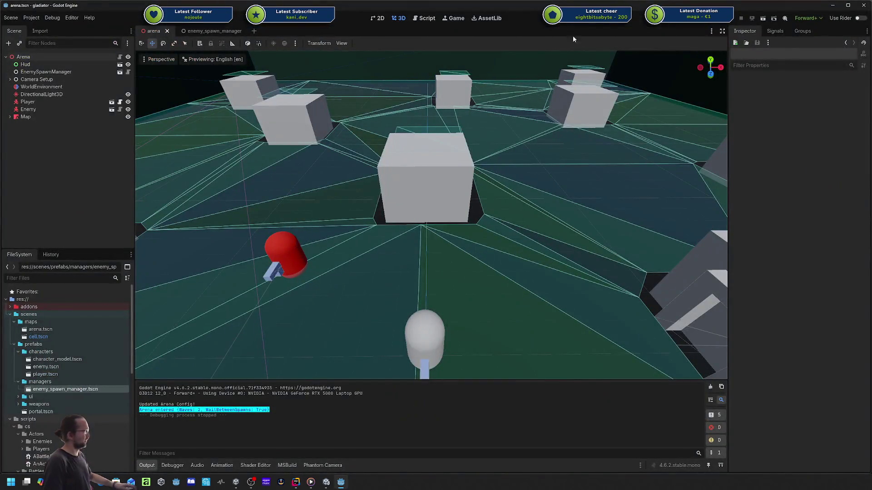
# - Add a '= new' initializer after the ArenaConfig property block
pyautogui.hotkey('alt', 'Tab')
pyautogui.click(326, 112)
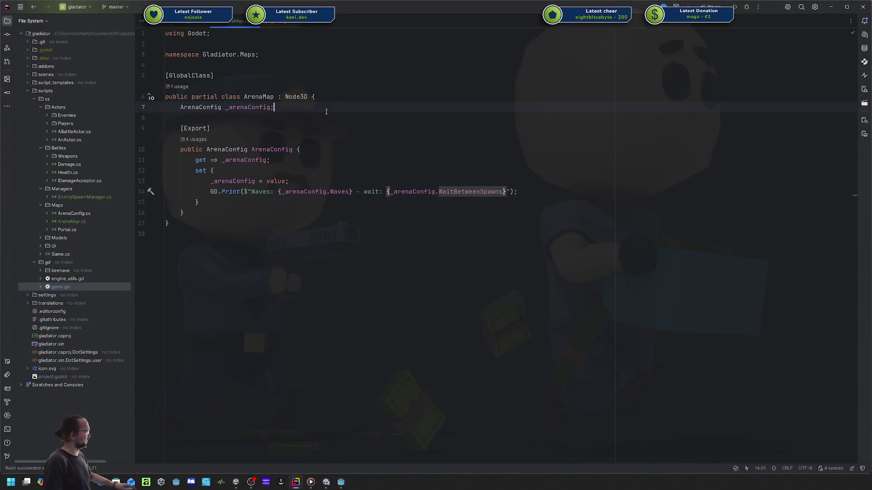
pyautogui.press('Down')
pyautogui.press('Down')
pyautogui.press('Down')
pyautogui.press('Down')
pyautogui.press('Down')
pyautogui.write('? n')
pyautogui.press('BackSpace')
pyautogui.press('BackSpace')
pyautogui.press('BackSpace')
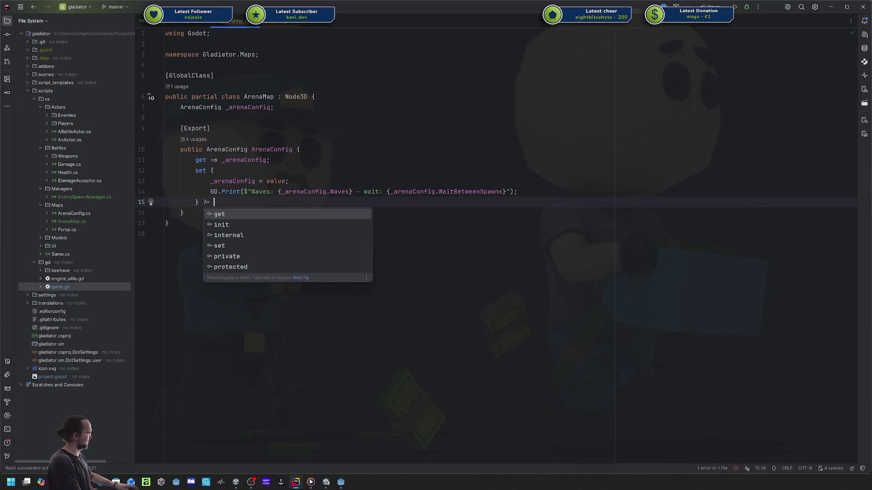
pyautogui.write('0 n')
pyautogui.press('BackSpace')
pyautogui.press('BackSpace')
pyautogui.press('BackSpace')
pyautogui.write('= new')
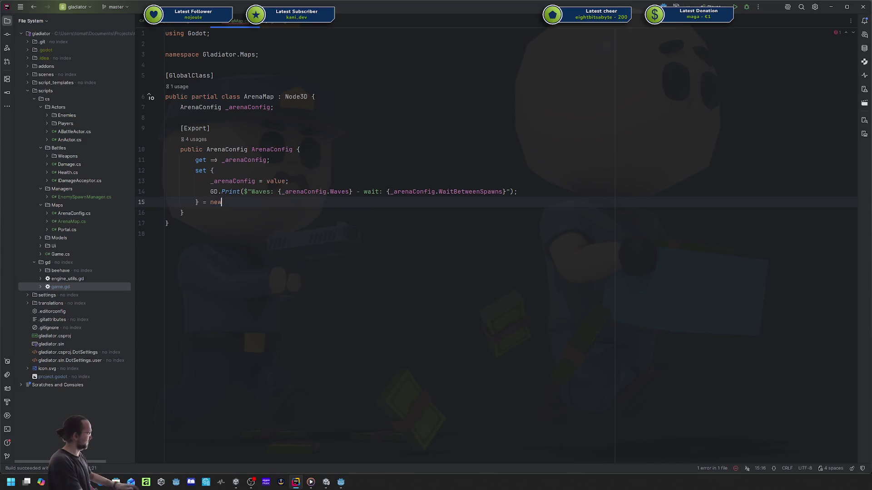
# - Build and run the project in Godot, then go back to the code to fix errors
pyautogui.click(826, 7)
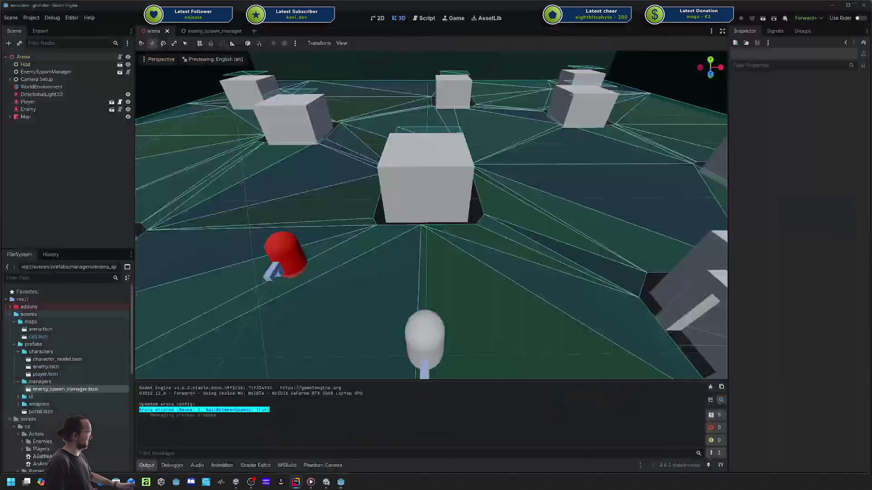
pyautogui.click(719, 23)
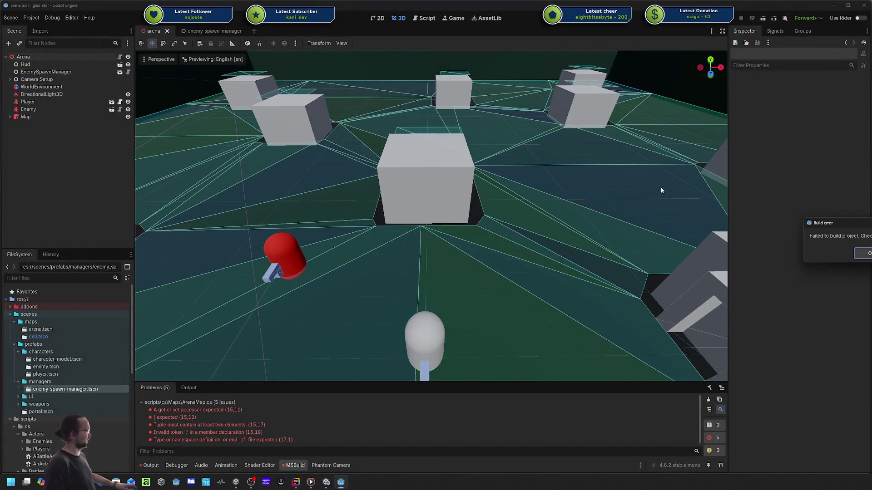
pyautogui.hotkey('alt', 'Tab')
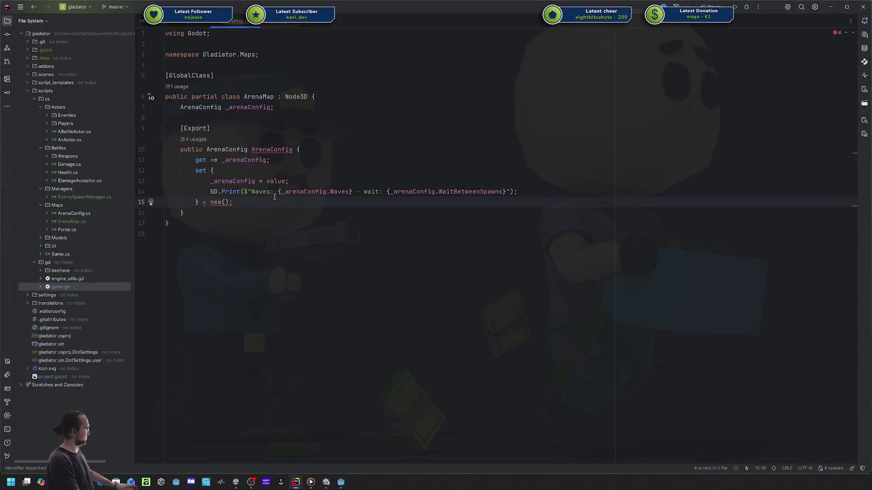
pyautogui.moveTo(274, 196)
pyautogui.press('Escape')
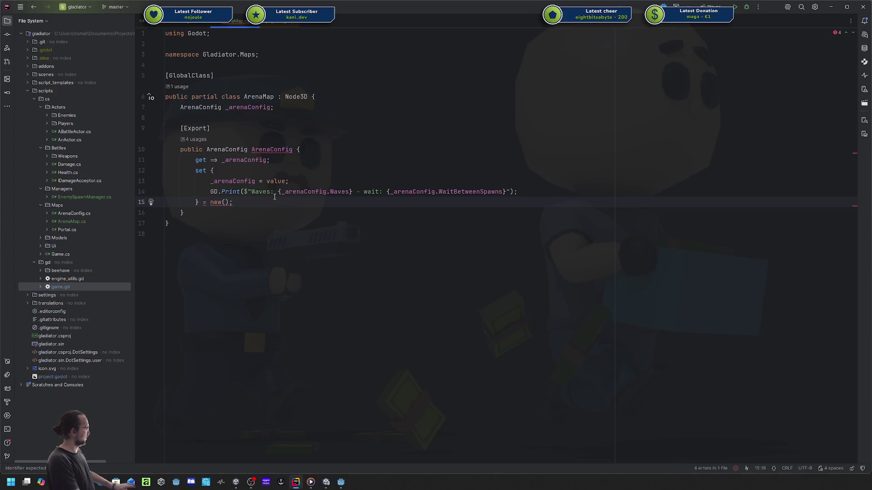
# - Replace the property initializer with ';' and initialise the _arenaConfig field with '= new()'
pyautogui.press('BackSpace')
pyautogui.press('BackSpace')
pyautogui.press('BackSpace')
pyautogui.write(';')
pyautogui.click(203, 170)
pyautogui.click(271, 107)
pyautogui.write('= new()')
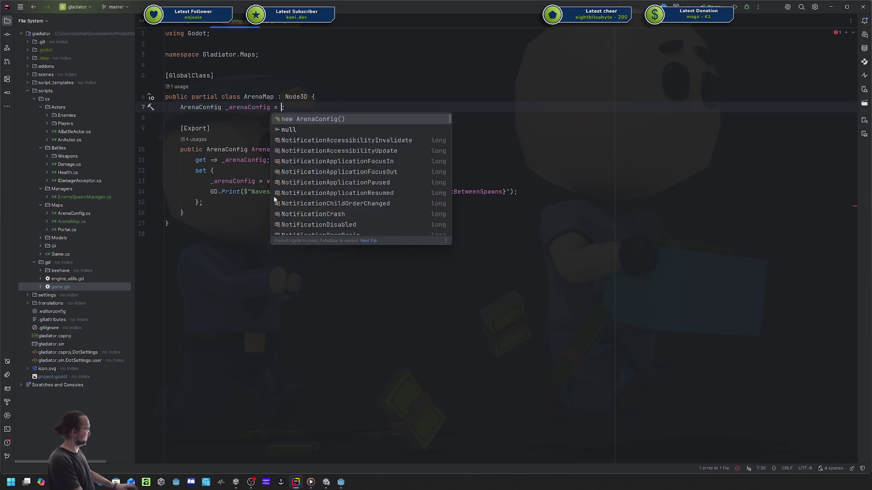
# - Rebuild with Alt+B in Godot and dismiss the stray-semicolon build error
pyautogui.hotkey('alt', 'Tab')
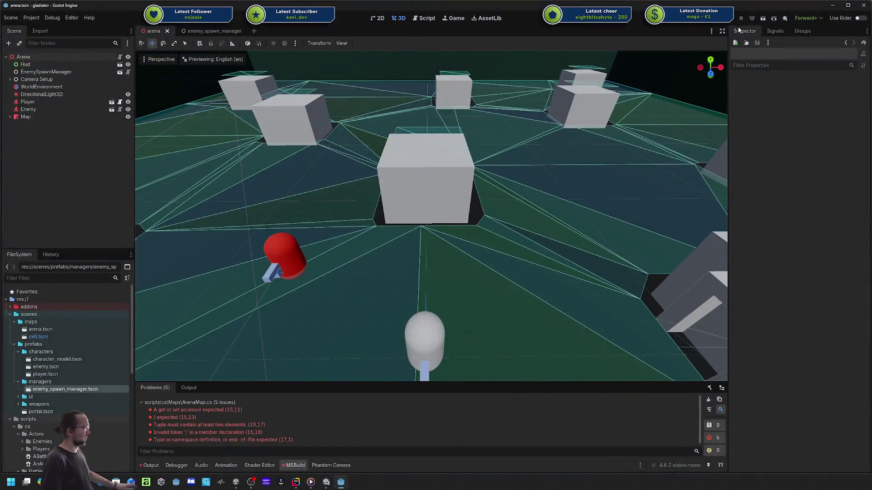
pyautogui.hotkey('alt', 'b')
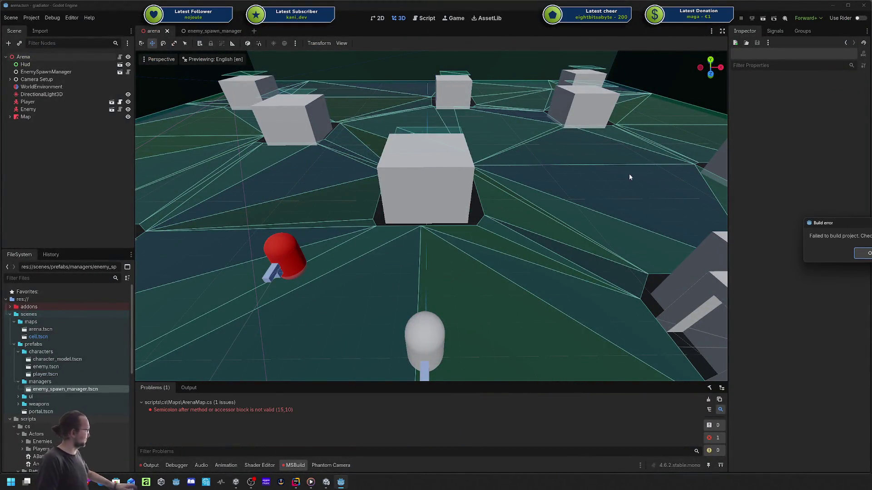
pyautogui.click(868, 253)
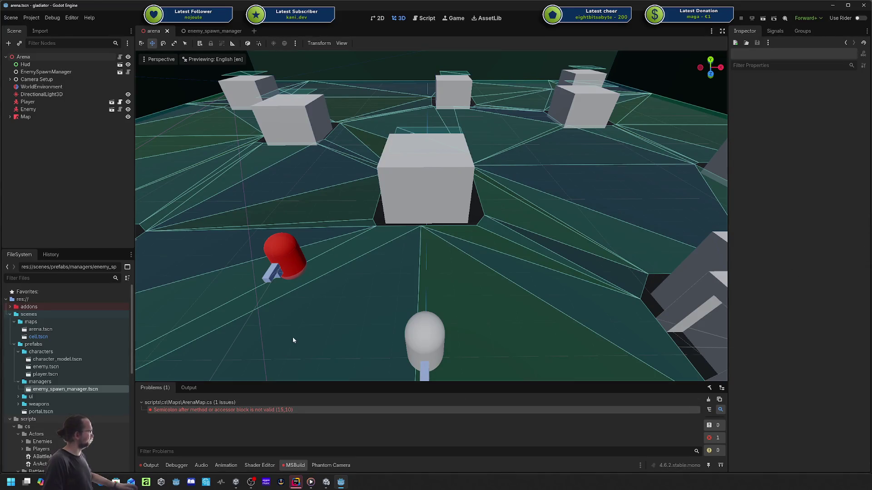
pyautogui.hotkey('alt', 'Tab')
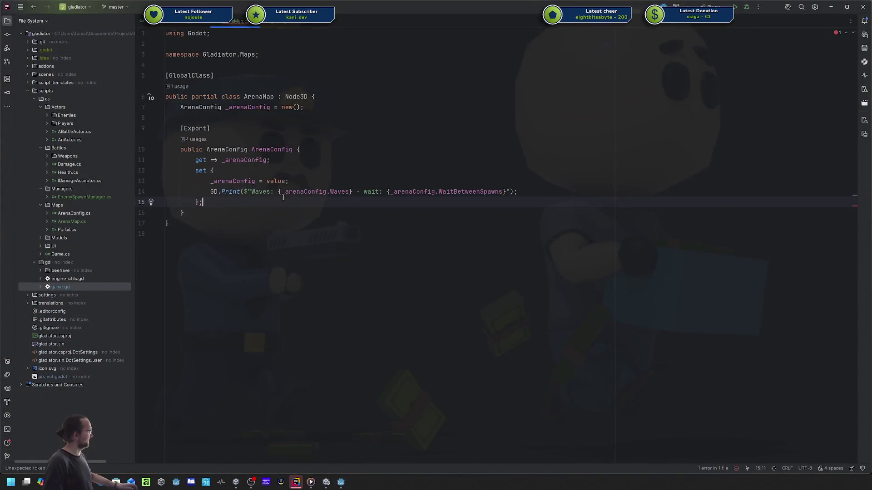
pyautogui.hotkey('alt', 'Tab')
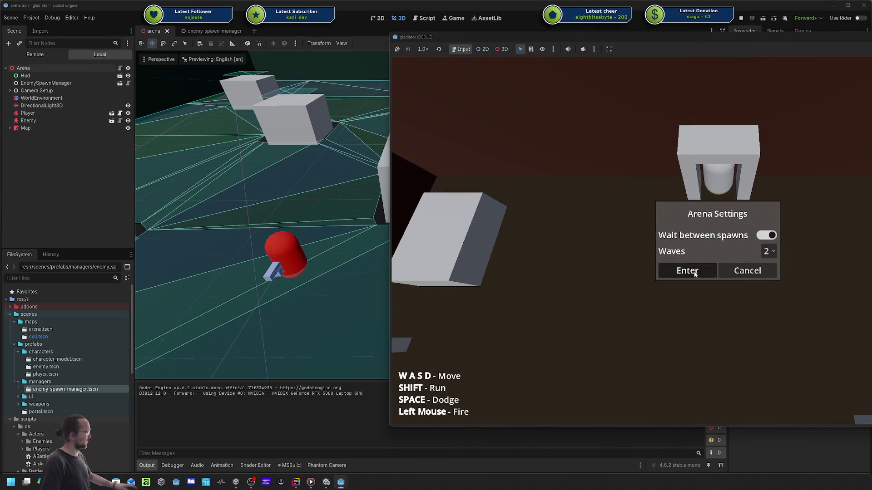
# - Enter the arena with 2 waves and waiting on, then walk the player into the cell
pyautogui.click(686, 270)
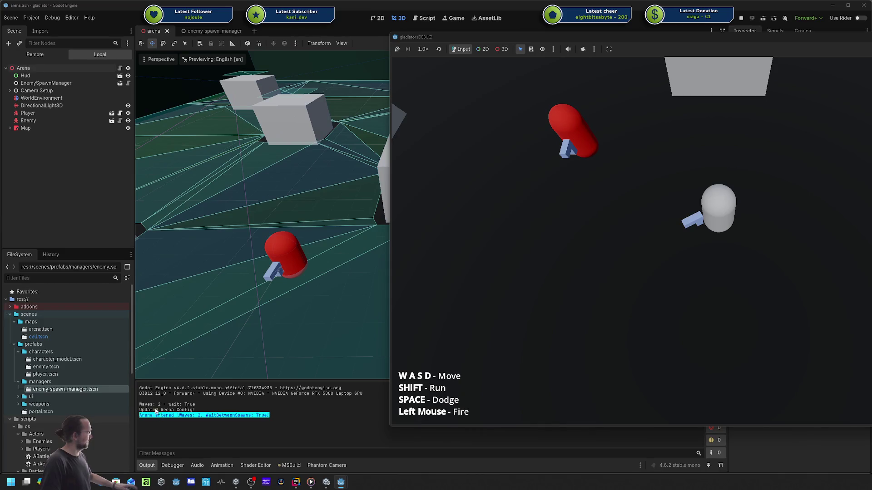
pyautogui.press('d')
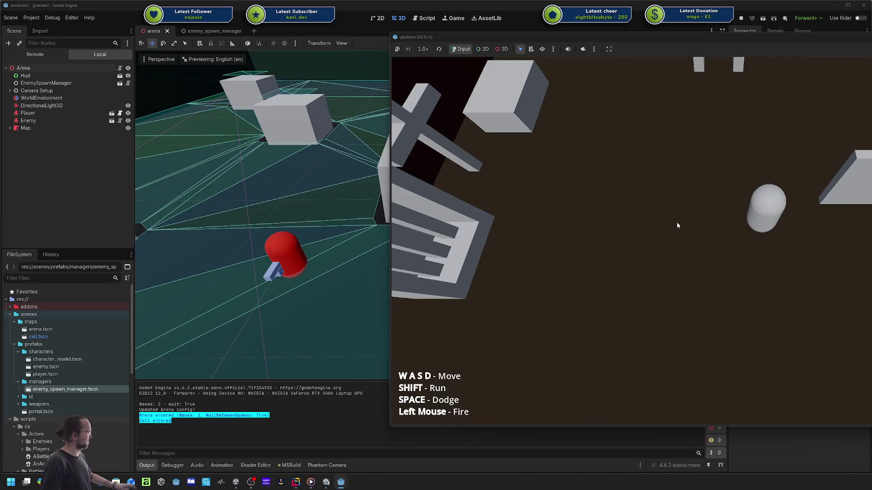
pyautogui.press('w')
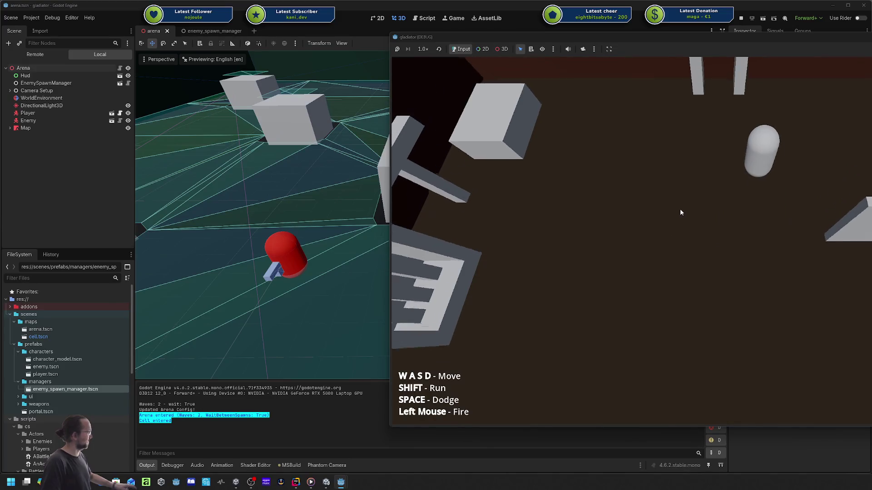